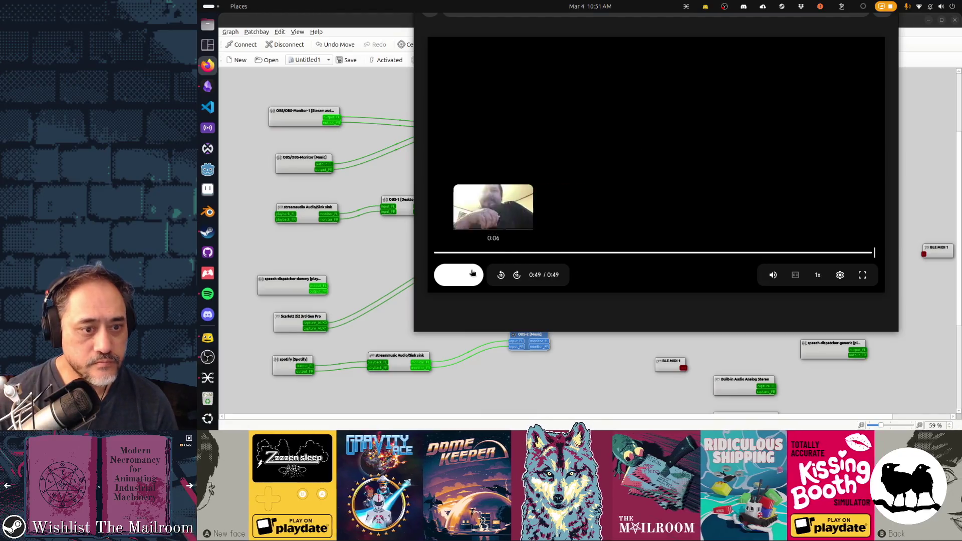
Step: Seek Firefox's 49-second webcam clip back to its start and play it again
left_click(464, 254)
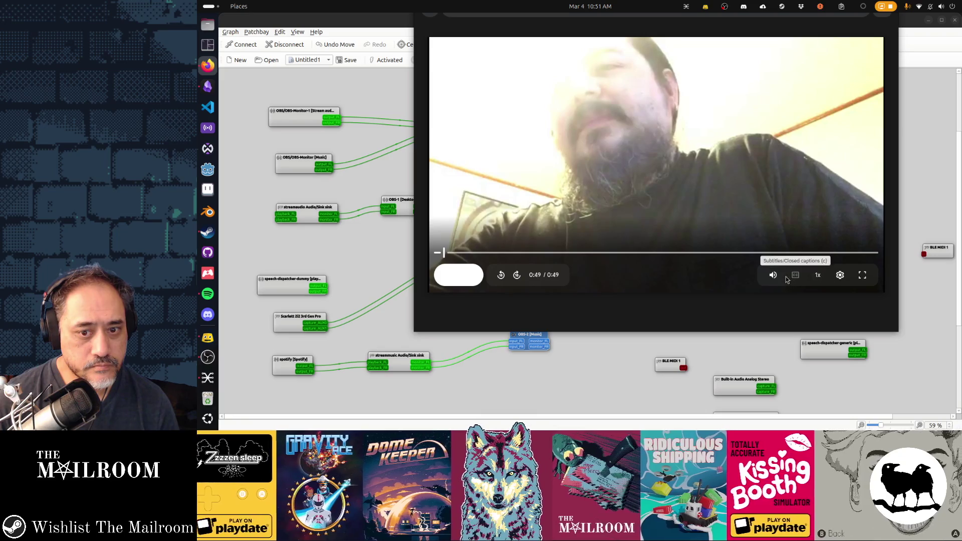
left_click(507, 252)
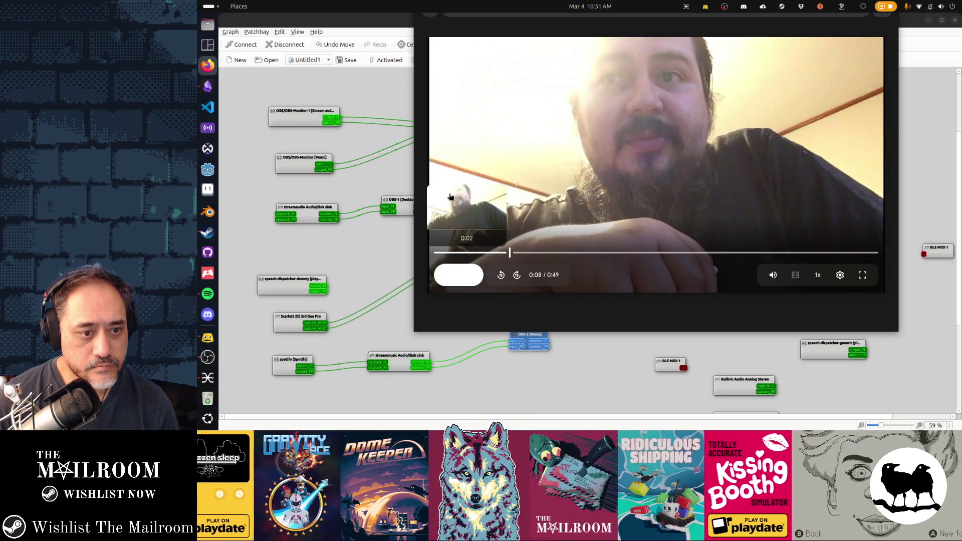
left_click(444, 252)
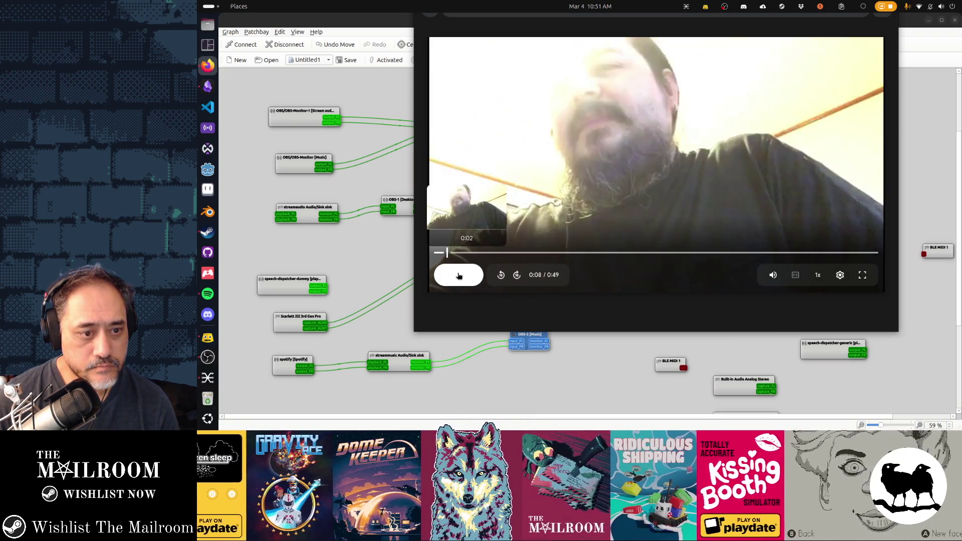
left_click(458, 275)
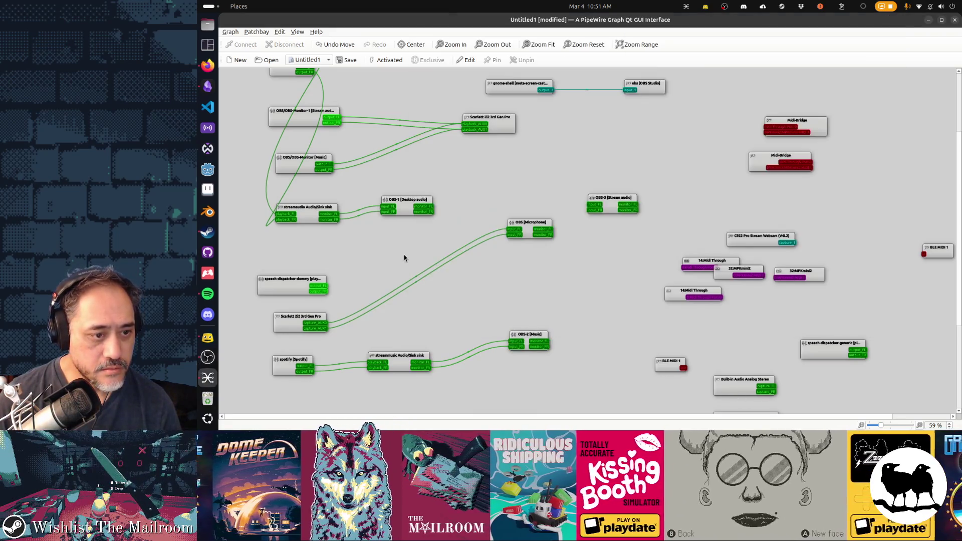
Step: Drag the Firefox [YouTube] node to the left edge of the qpwgraph patchbay
left_click(404, 257)
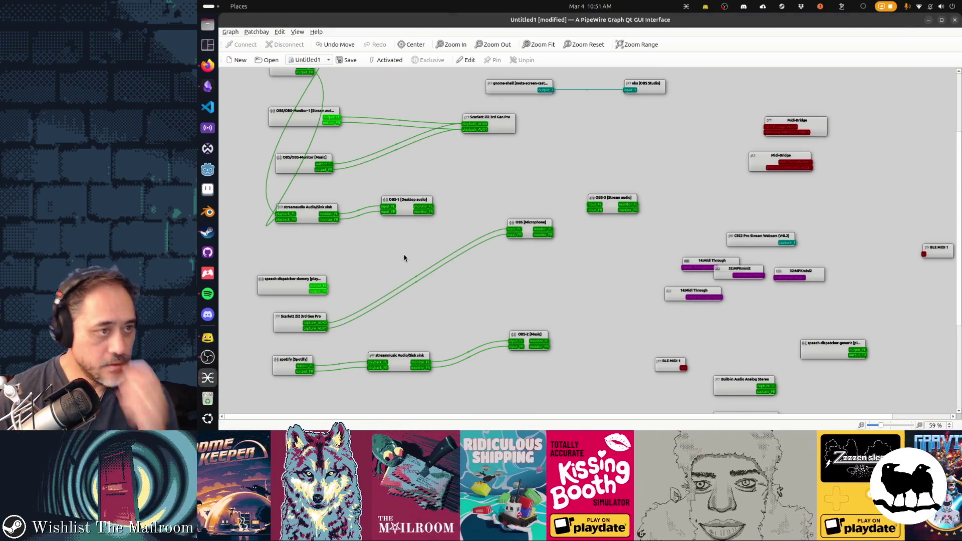
scroll(350, 243, "up", 3)
mouse_move(284, 150)
left_mouse_down()
mouse_move(289, 169)
mouse_move(228, 286)
mouse_move(305, 281)
left_mouse_up()
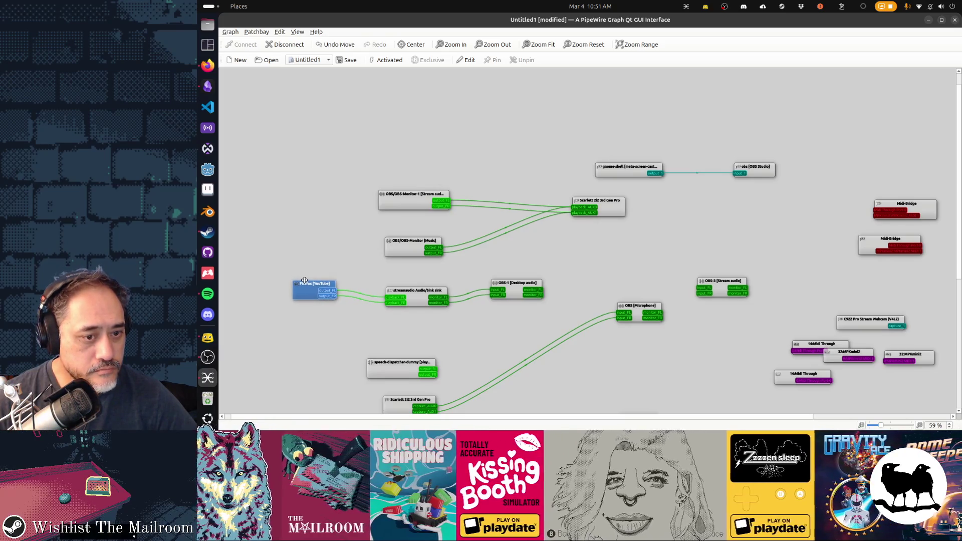
scroll(557, 315, "down", 3)
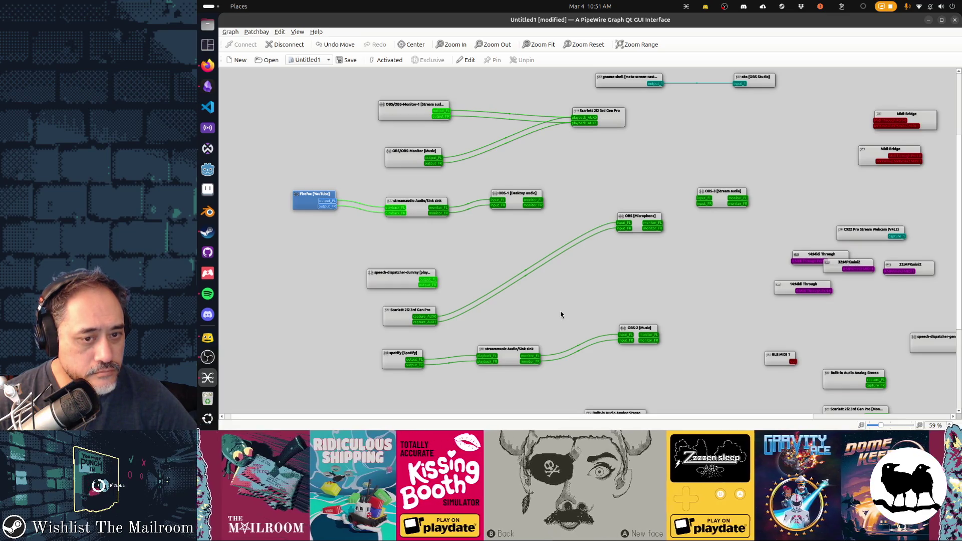
scroll(560, 310, "up", 2)
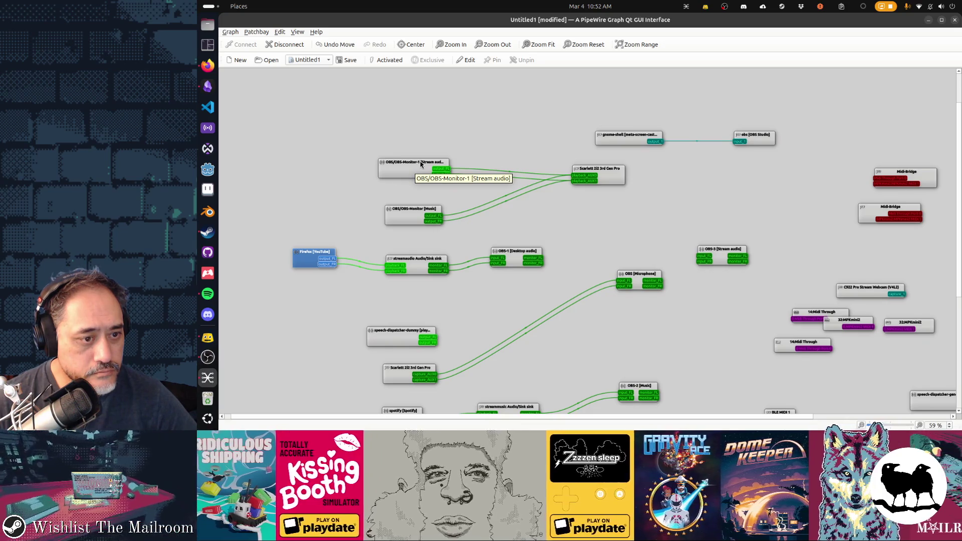
Step: Search Activities for 'volume' and launch the Volume Control mixer
key("alt+Tab")
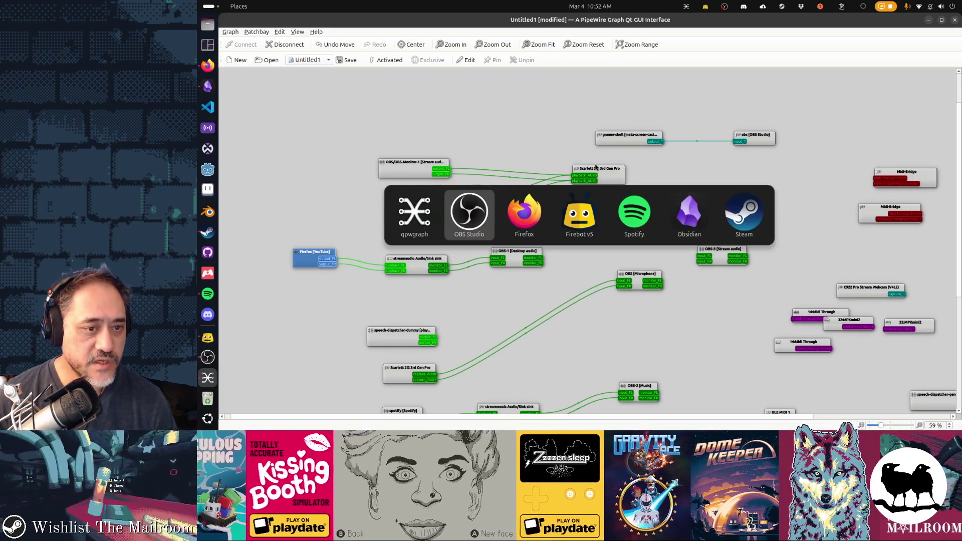
key("Escape")
key("super")
type("v")
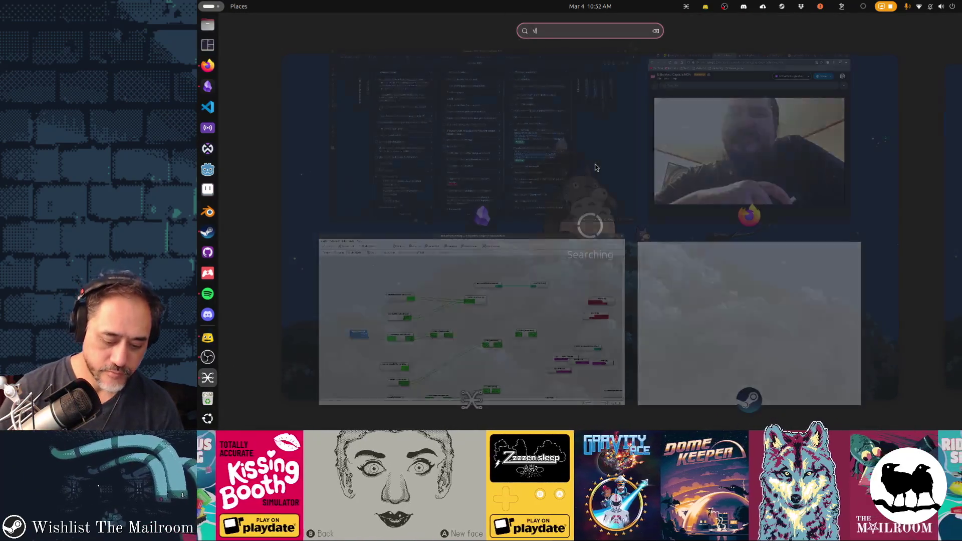
type("olume")
key("Return")
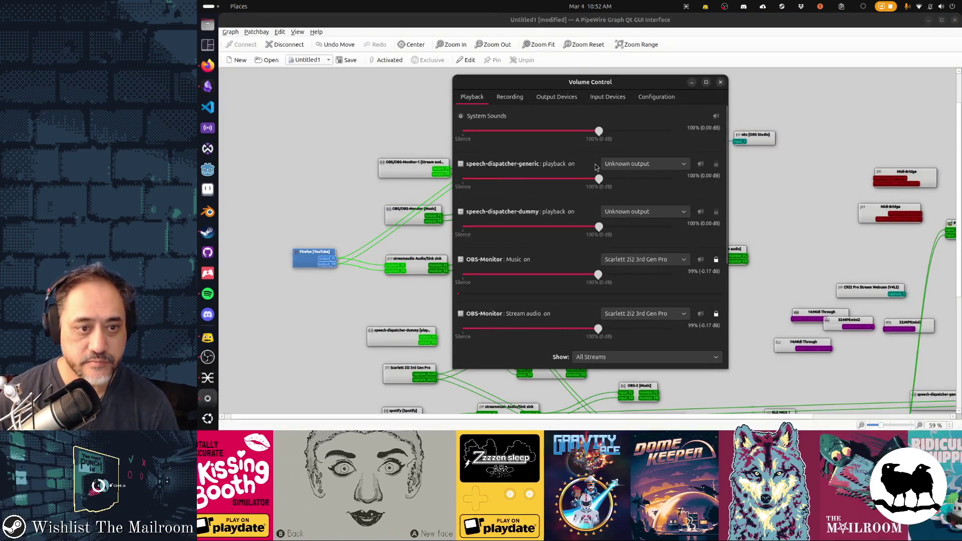
Step: Route the speech-dispatcher-dummy playback stream to the streamaudio sink
left_click(670, 164)
left_click(670, 165)
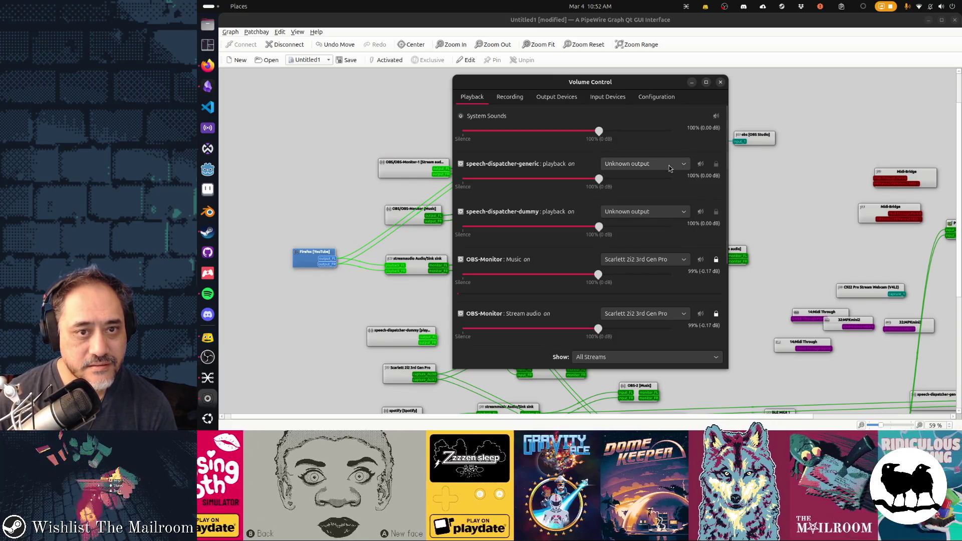
left_click(670, 166)
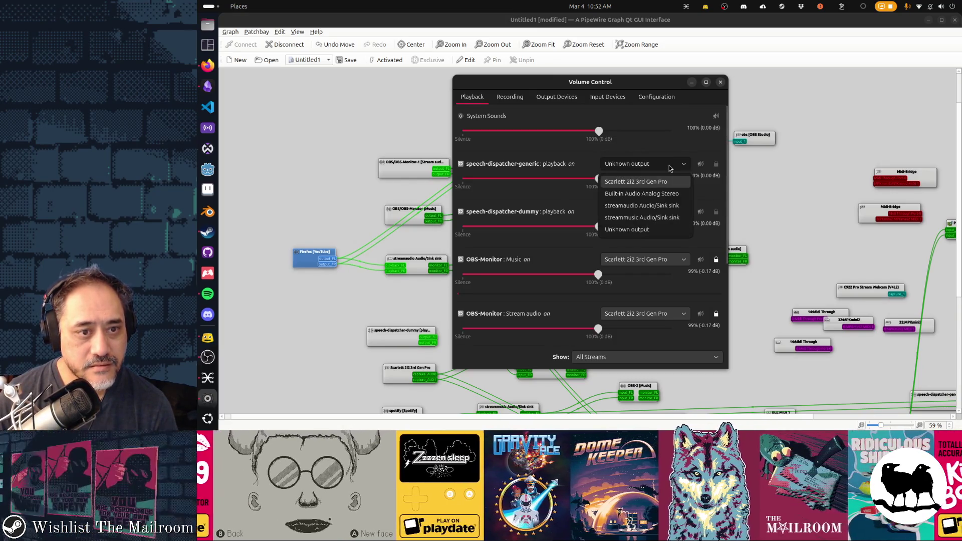
left_click(662, 216)
left_click(662, 213)
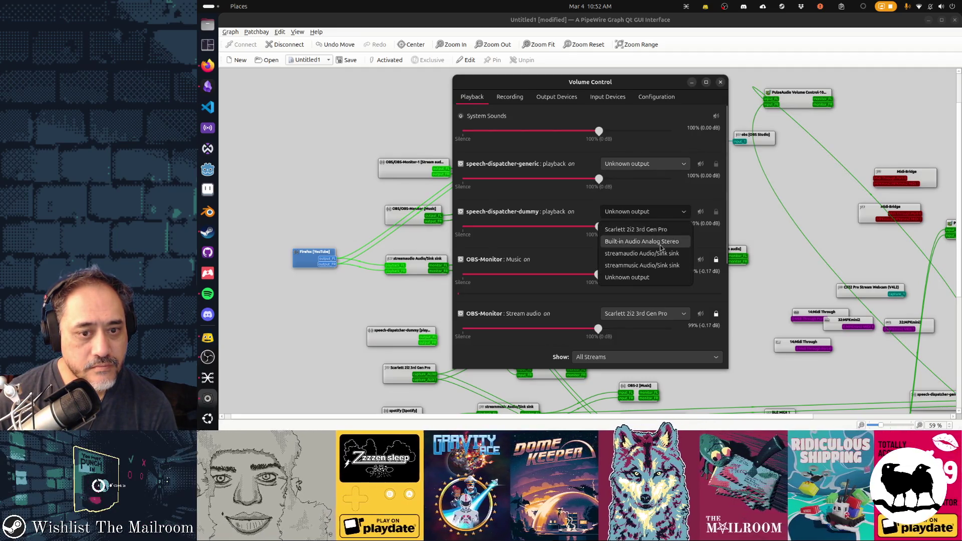
left_click(660, 254)
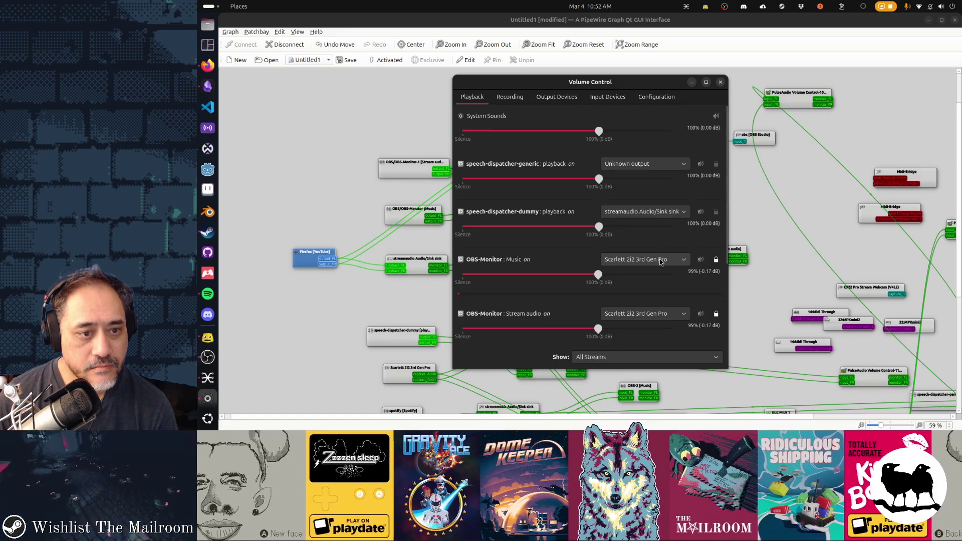
Step: Check the Firefox YouTube stream's output, then replay the webcam clip in Firefox
scroll(671, 281, "down", 5)
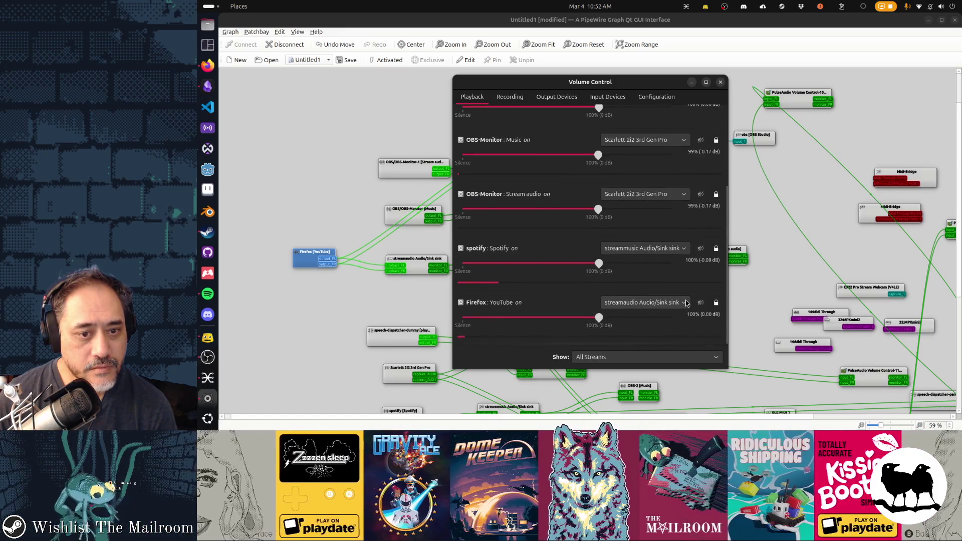
left_click(675, 303)
left_click(670, 326)
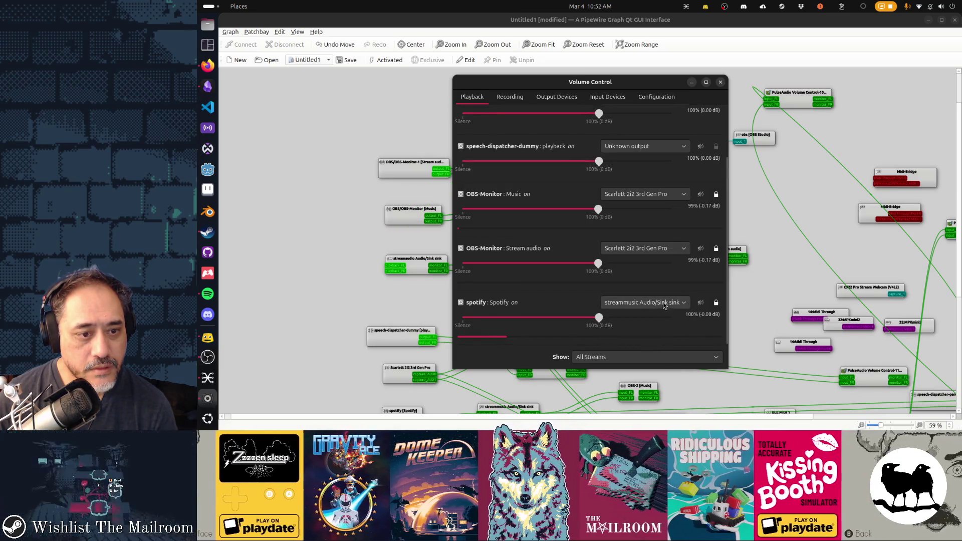
left_click(208, 65)
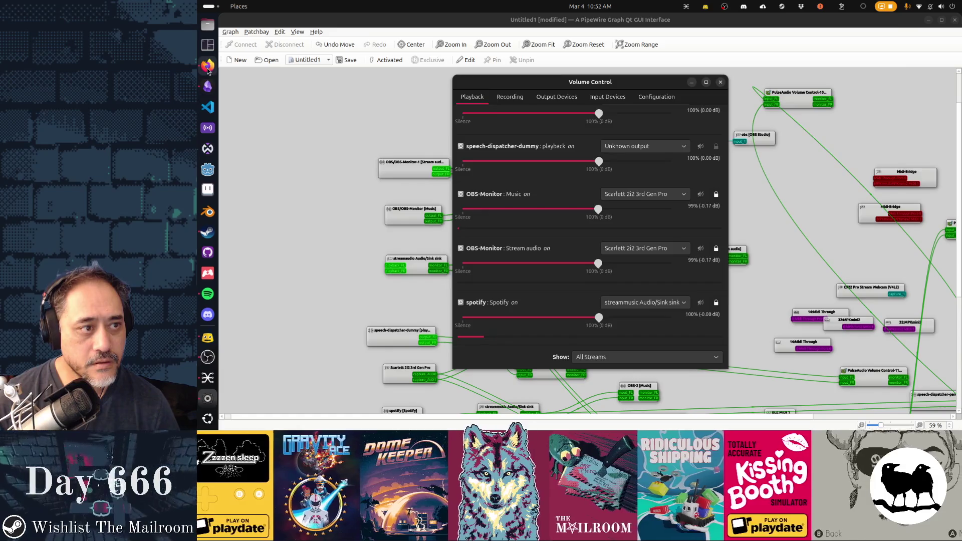
left_click(458, 274)
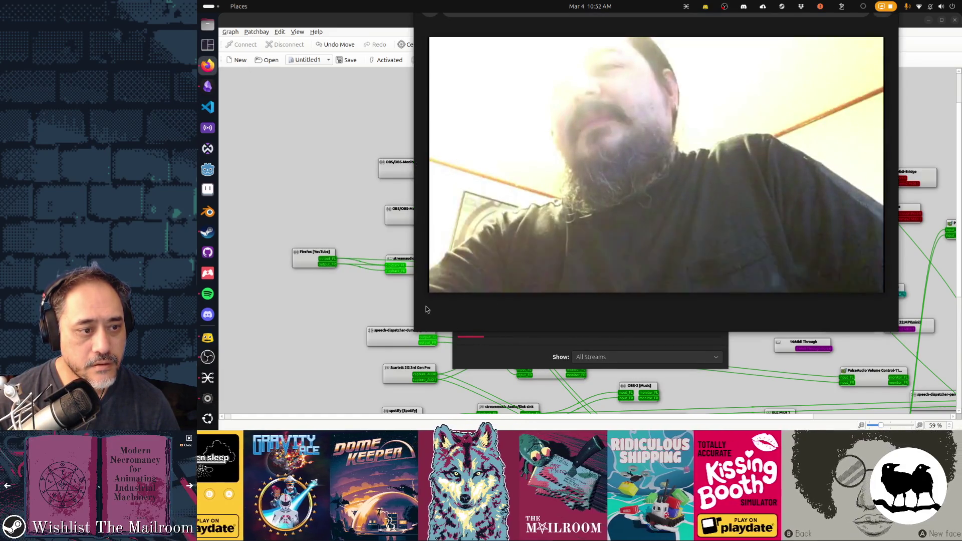
Step: Scroll Volume Control's Playback tab to confirm Firefox's AudioStream plays into streamaudio
left_click(515, 361)
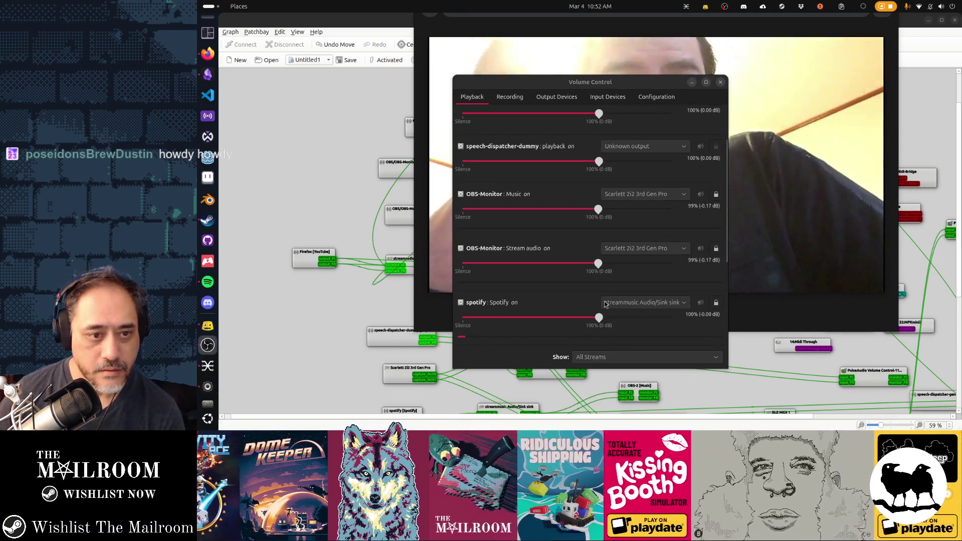
left_click(814, 324)
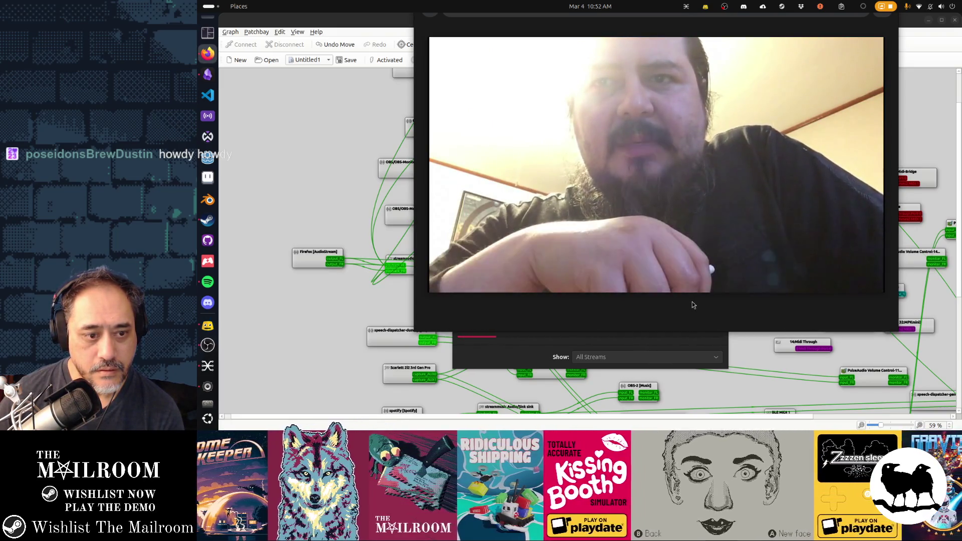
left_click(473, 364)
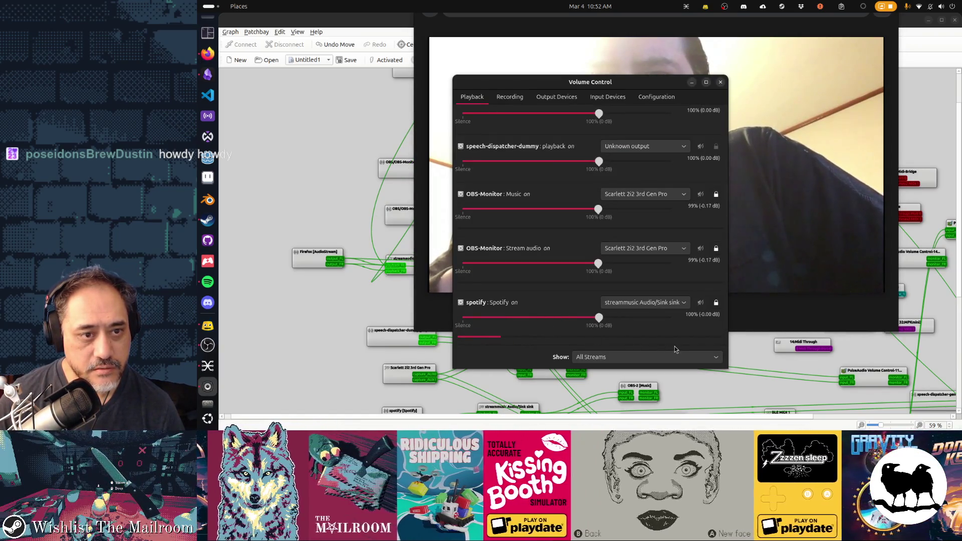
scroll(722, 313, "down", 3)
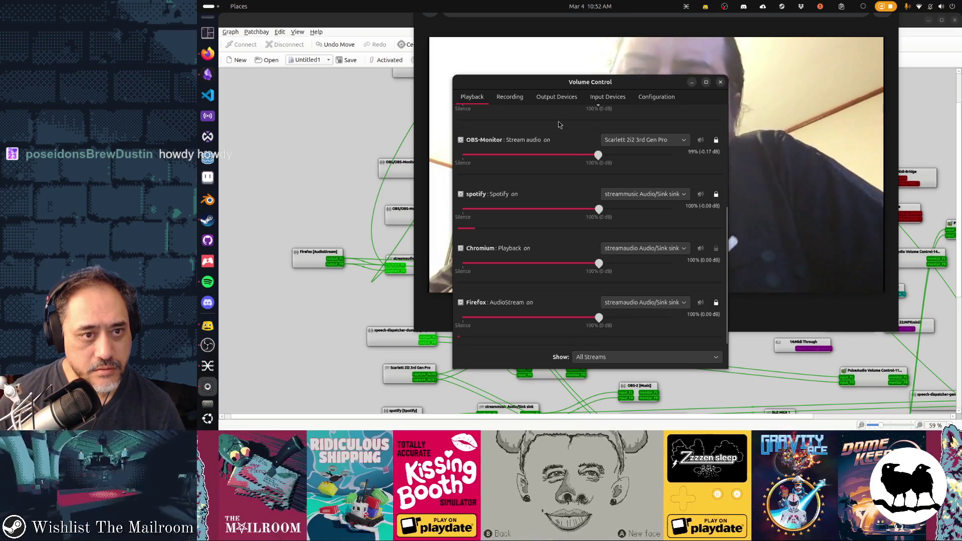
Step: Browse the Output Devices, Input Devices and Configuration tabs, ending on Output Devices
left_click(554, 98)
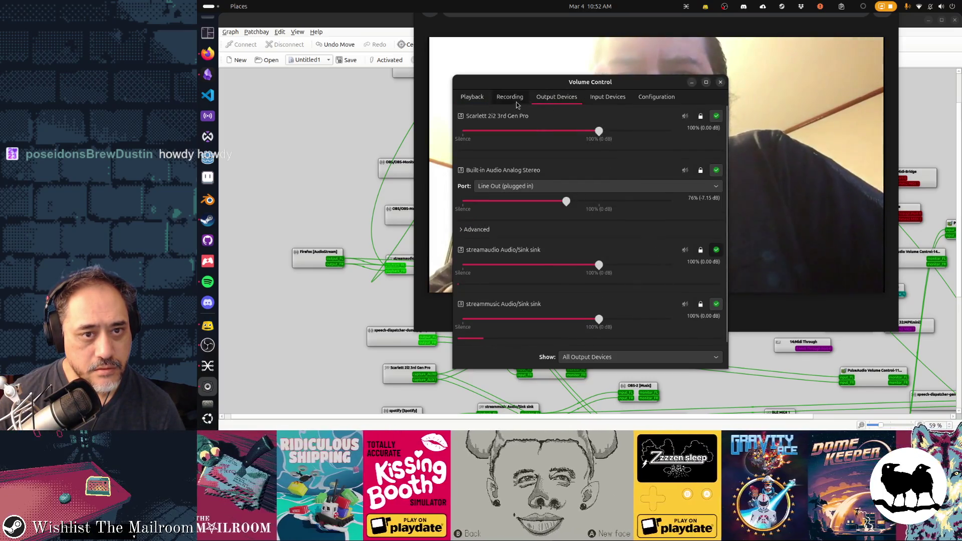
left_click(616, 103)
left_click(655, 98)
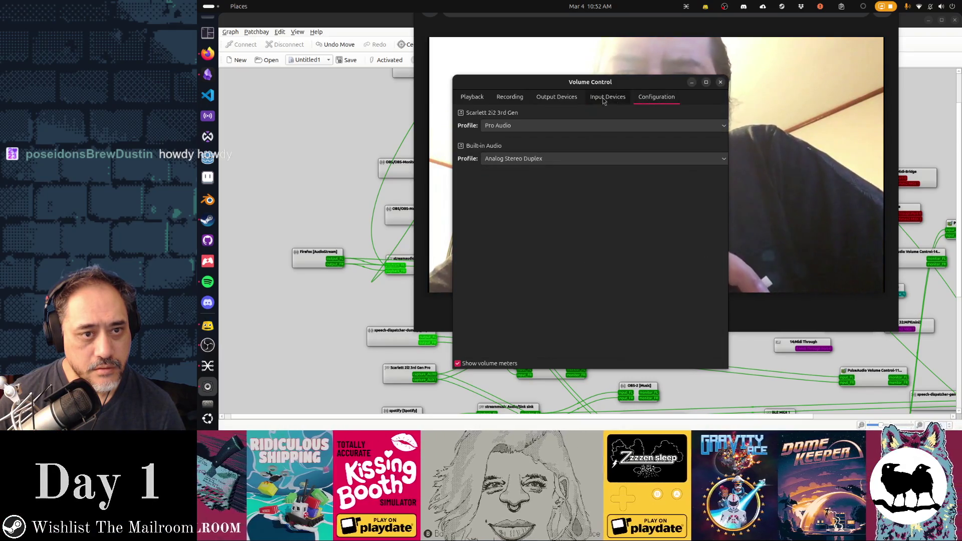
left_click(575, 101)
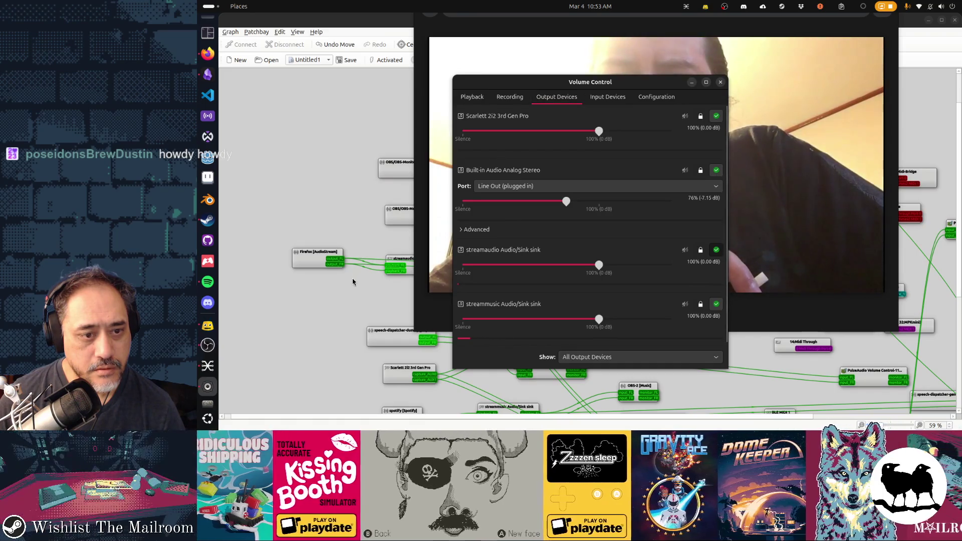
left_click(353, 279)
Step: Reposition the Firefox AudioStream, Volume Control-12, OBS-1 Desktop audio and streamaudio nodes
left_click_drag(328, 256, 334, 298)
left_click_drag(778, 274, 432, 298)
left_click_drag(510, 256, 533, 249)
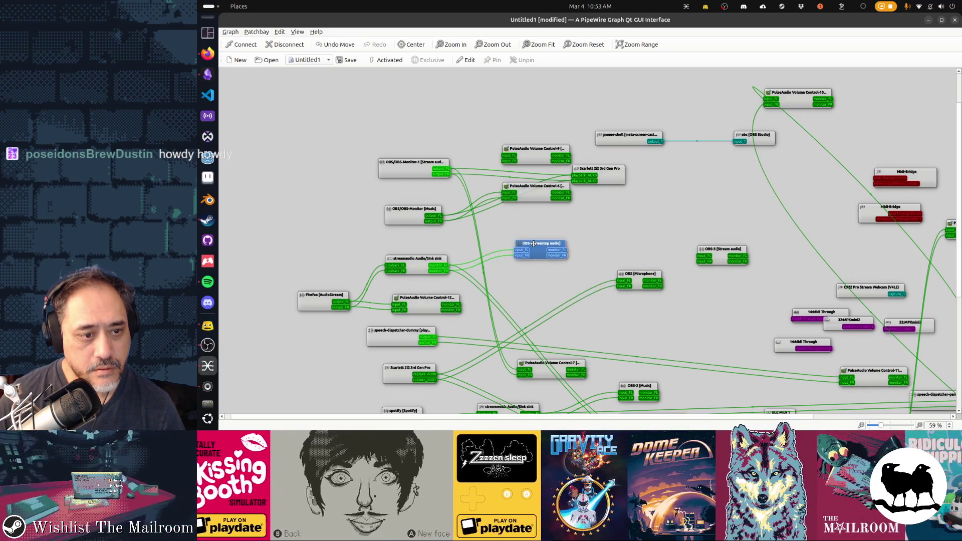
left_click_drag(423, 261, 428, 255)
Step: Move the Volume Control-7, Scarlett 2i2 and OBS-Monitor Stream nodes, then open Volume Control
mouse_move(568, 362)
left_mouse_down()
mouse_move(550, 99)
mouse_move(560, 96)
left_mouse_up()
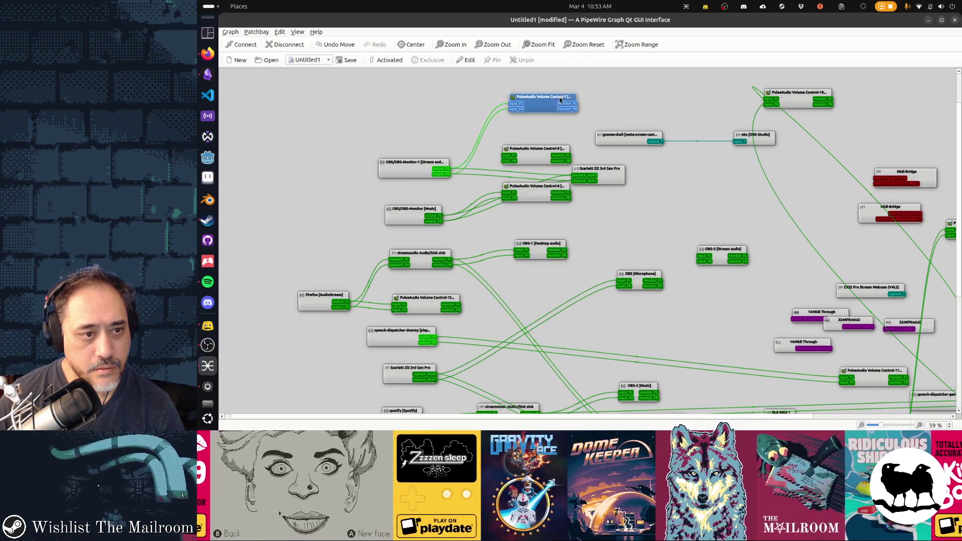
mouse_move(611, 176)
left_mouse_down()
mouse_move(663, 185)
mouse_move(647, 221)
mouse_move(550, 222)
mouse_move(580, 197)
mouse_move(652, 184)
mouse_move(561, 183)
left_mouse_up()
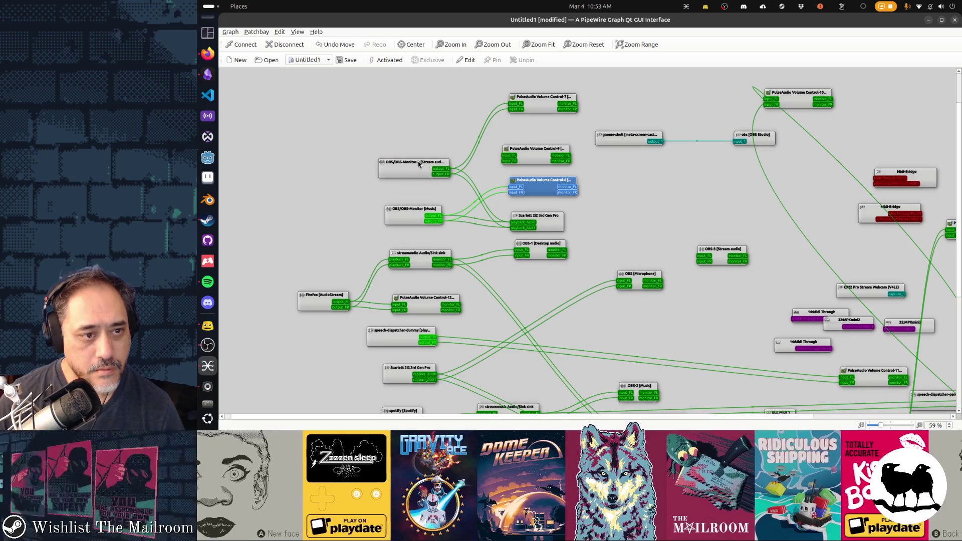
left_click_drag(418, 164, 422, 156)
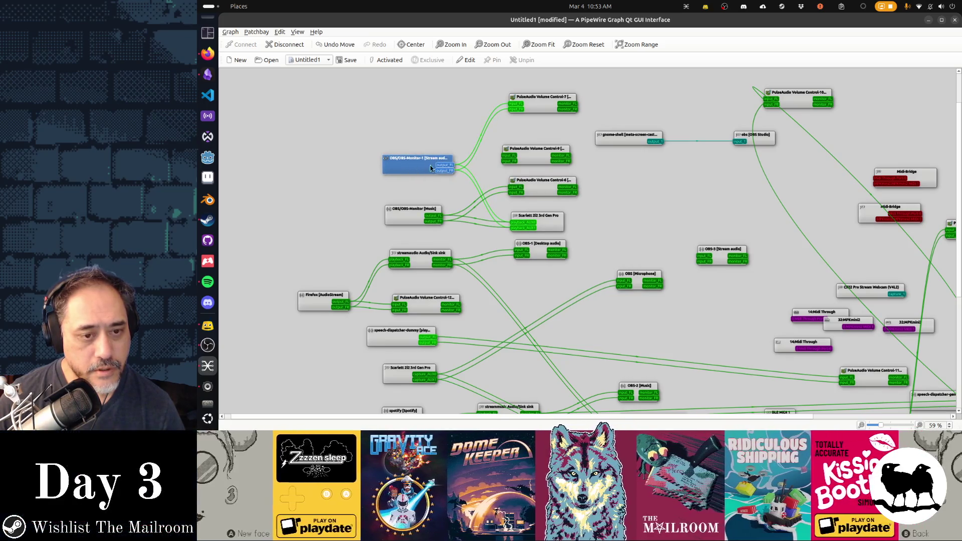
left_click(207, 386)
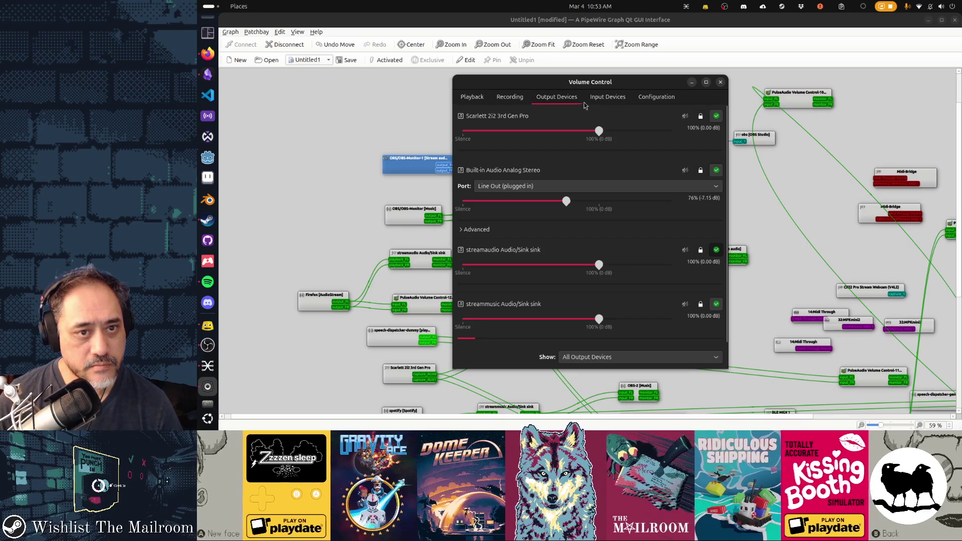
Step: Review the Input Devices, Output Devices, Playback and Recording tabs in Volume Control
left_click(596, 102)
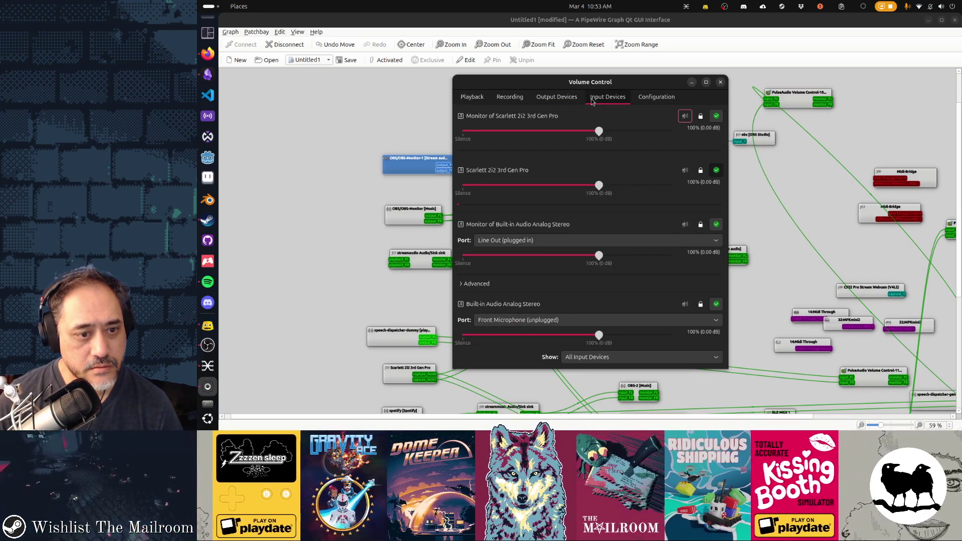
left_click(576, 99)
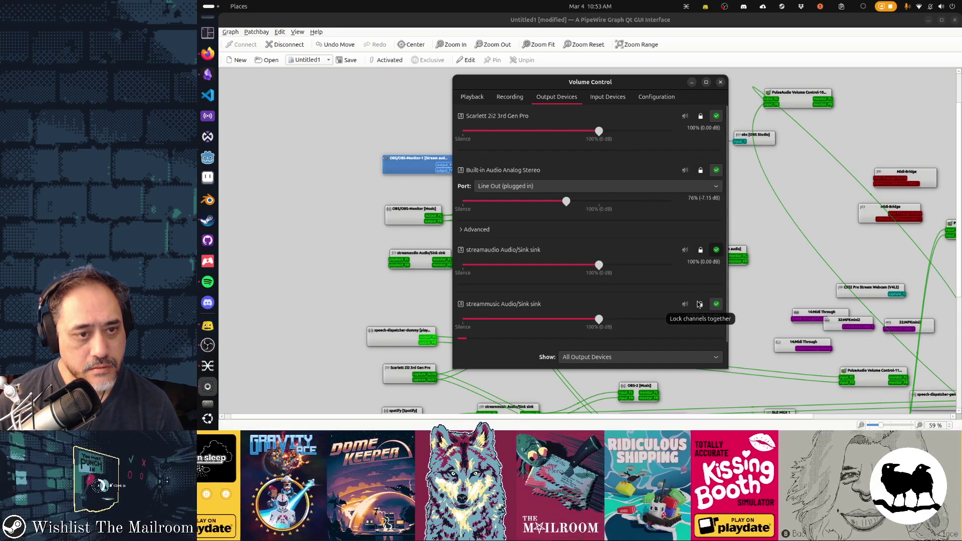
left_click(471, 98)
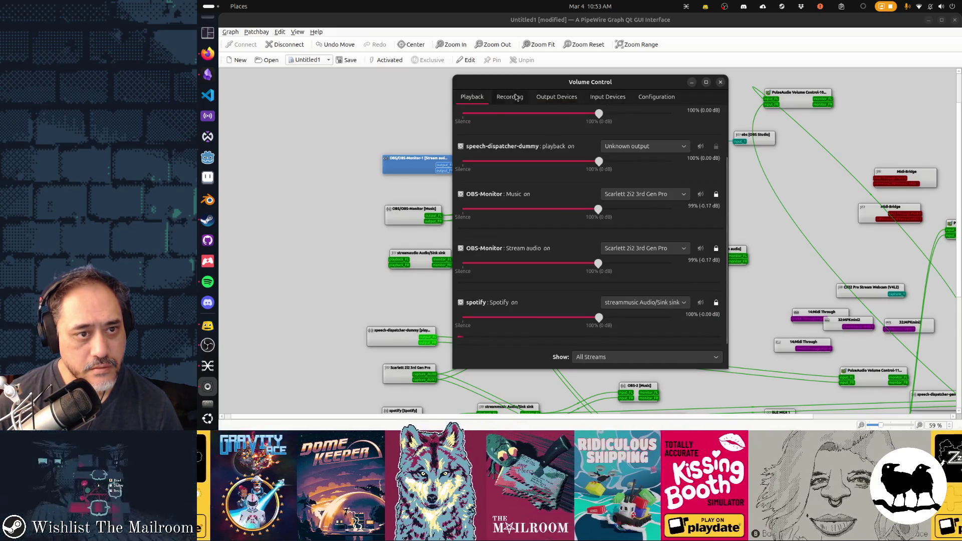
left_click(510, 98)
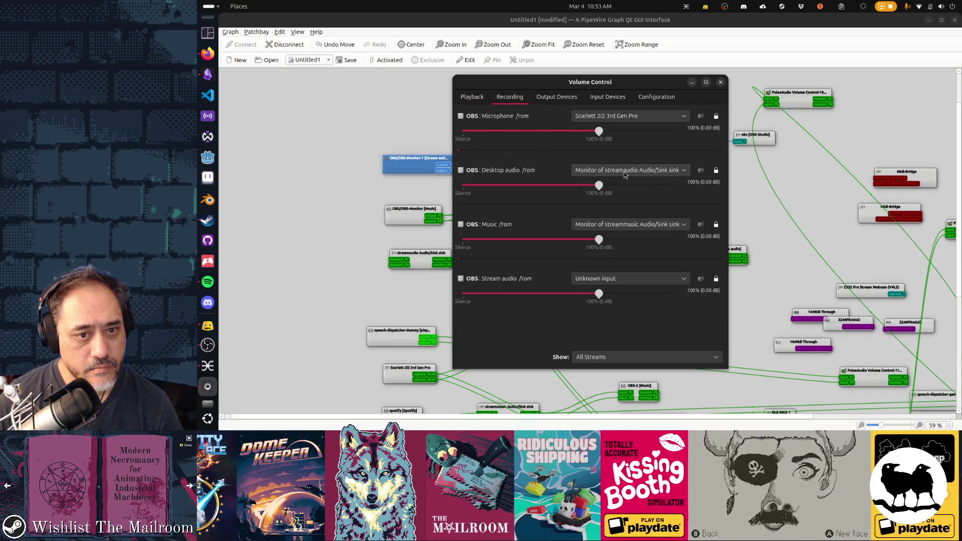
Step: Inspect Desktop audio's source list without changing it, then close Volume Control
left_click(625, 174)
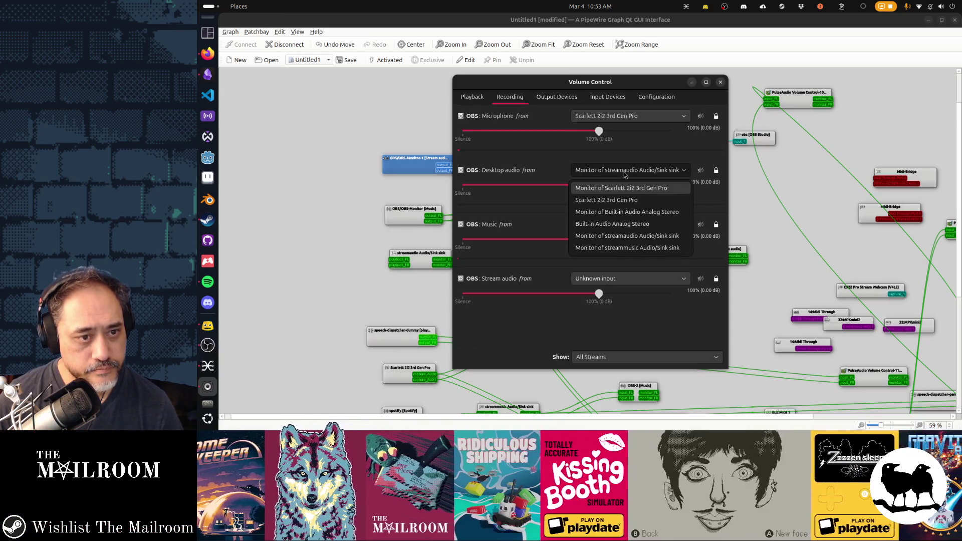
left_click(624, 175)
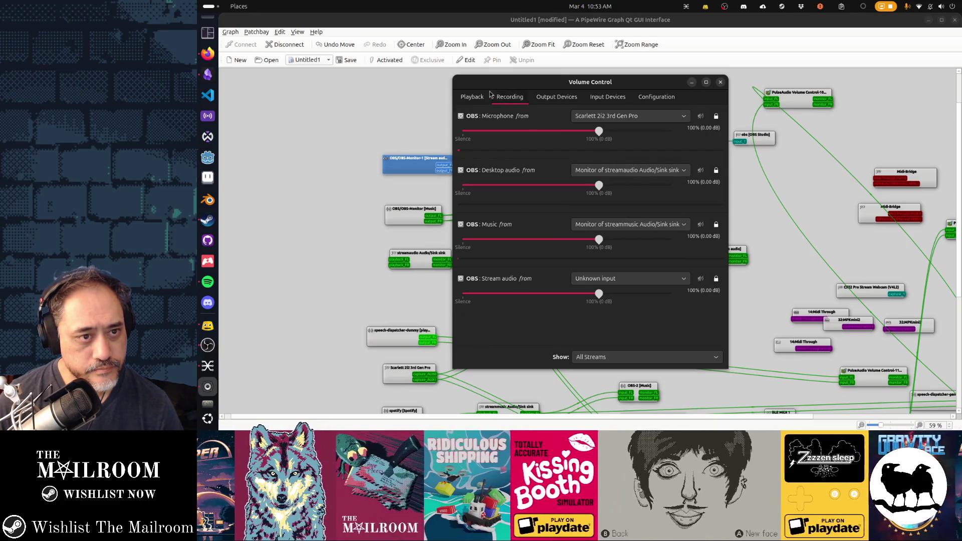
left_click(472, 97)
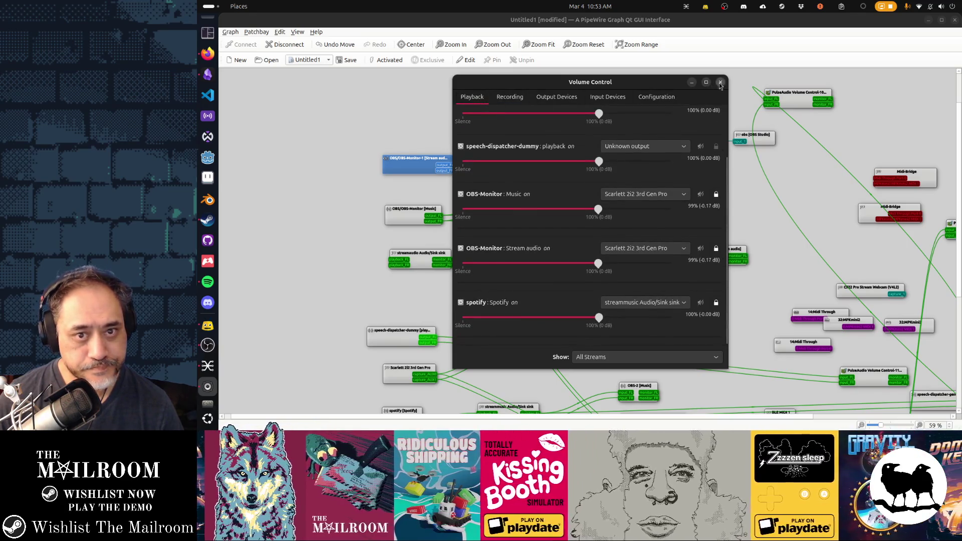
left_click(721, 82)
left_click(208, 356)
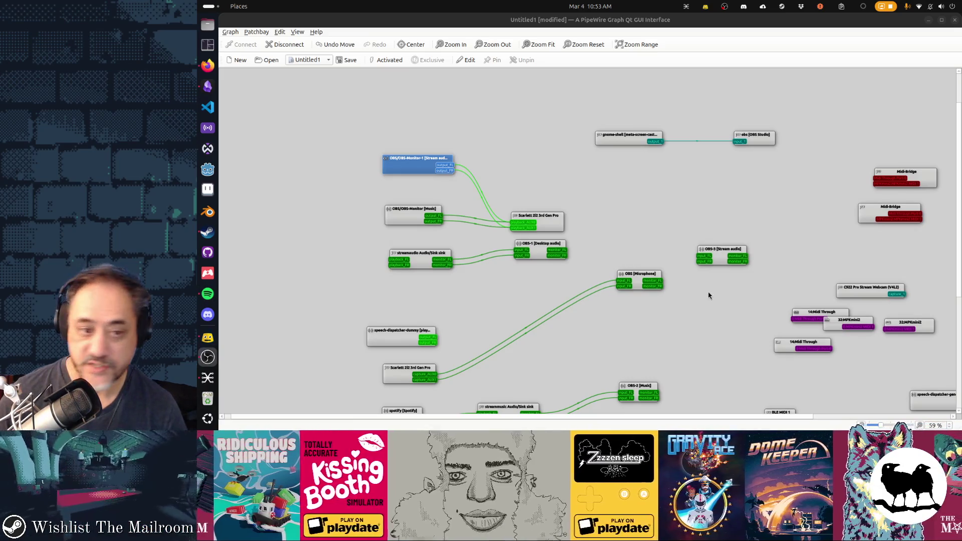
Step: Minimize the PipeWire graph window to reveal the Obsidian Gamedev TODO board
left_click(928, 20)
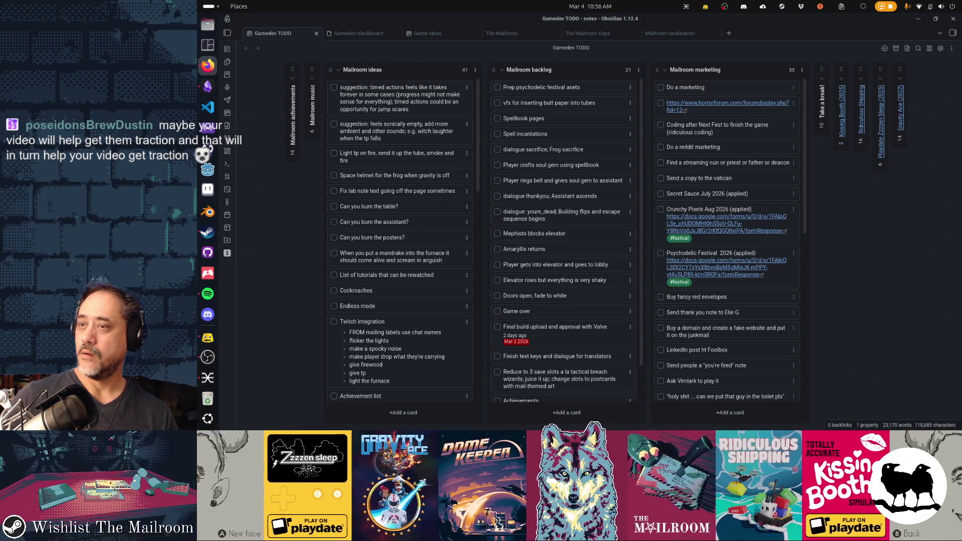
Step: Give the Prep psychodelic festival asets card a date of March 30, 2026
left_click(626, 91)
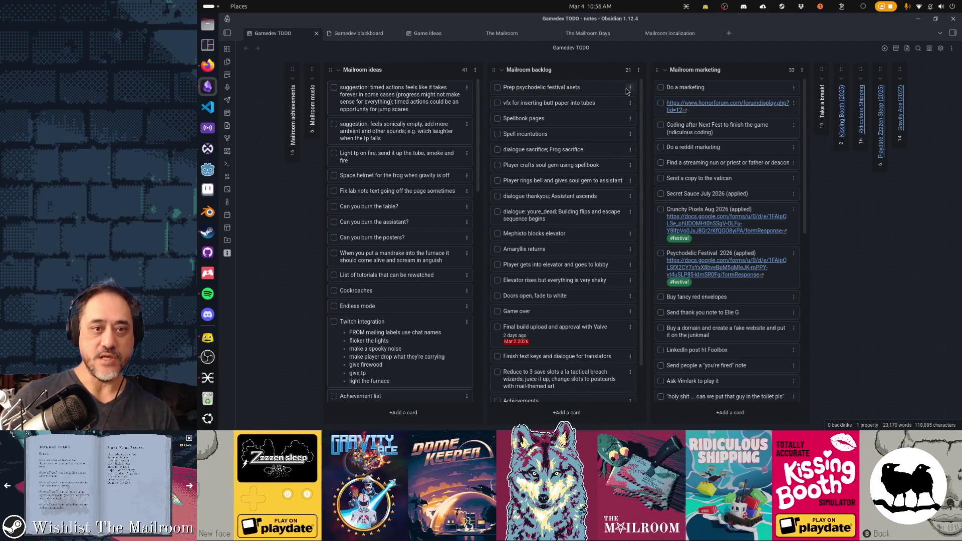
left_click(629, 89)
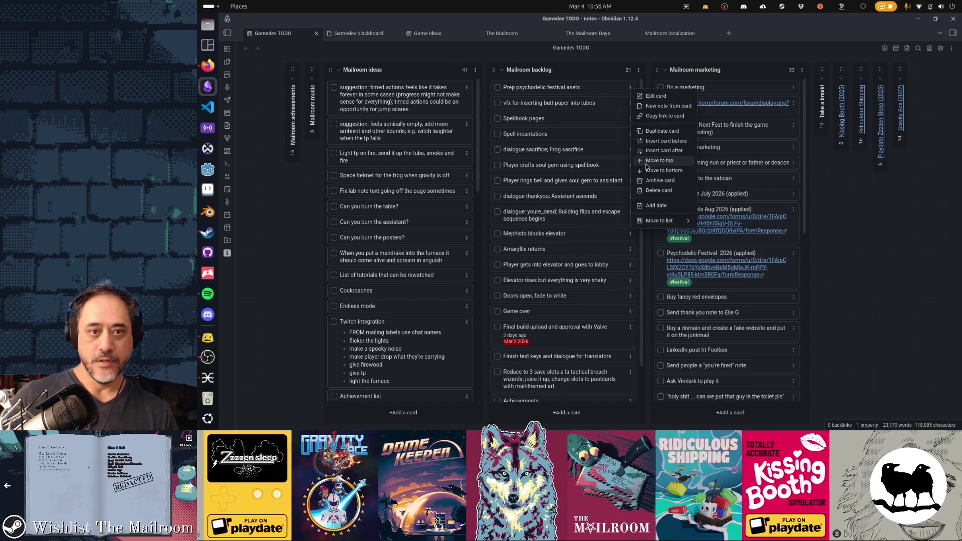
left_click(661, 206)
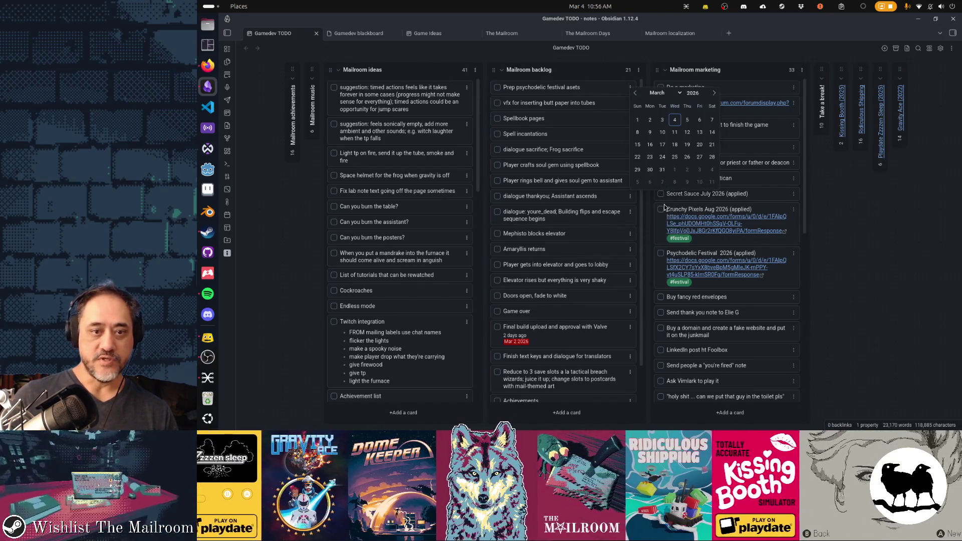
left_click(648, 170)
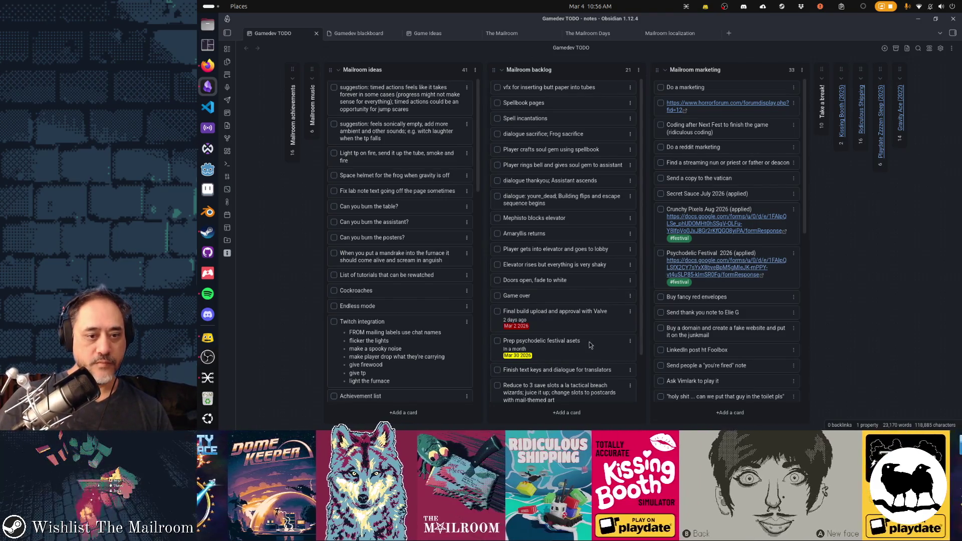
Step: Remove the date from the Final build upload card and launch Godot
left_click(631, 311)
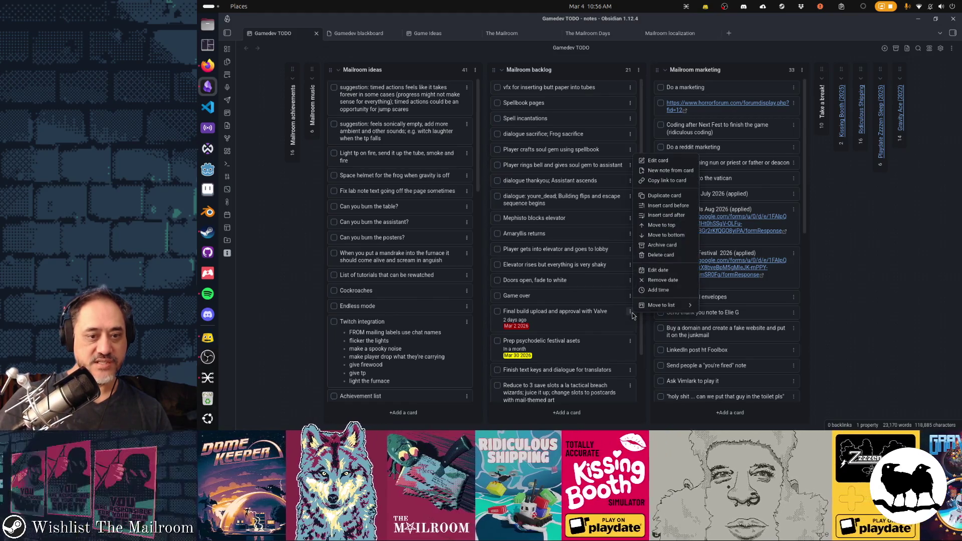
left_click(651, 280)
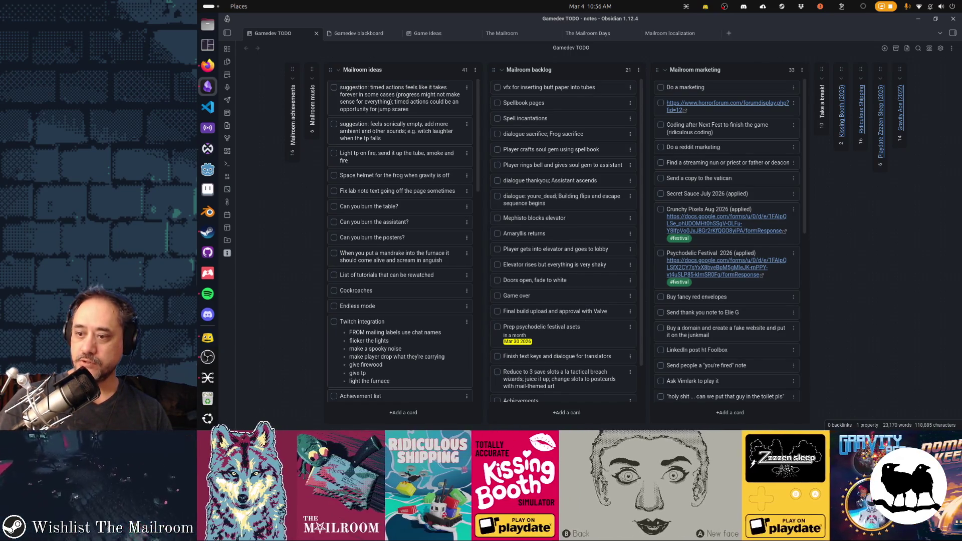
left_click(207, 337)
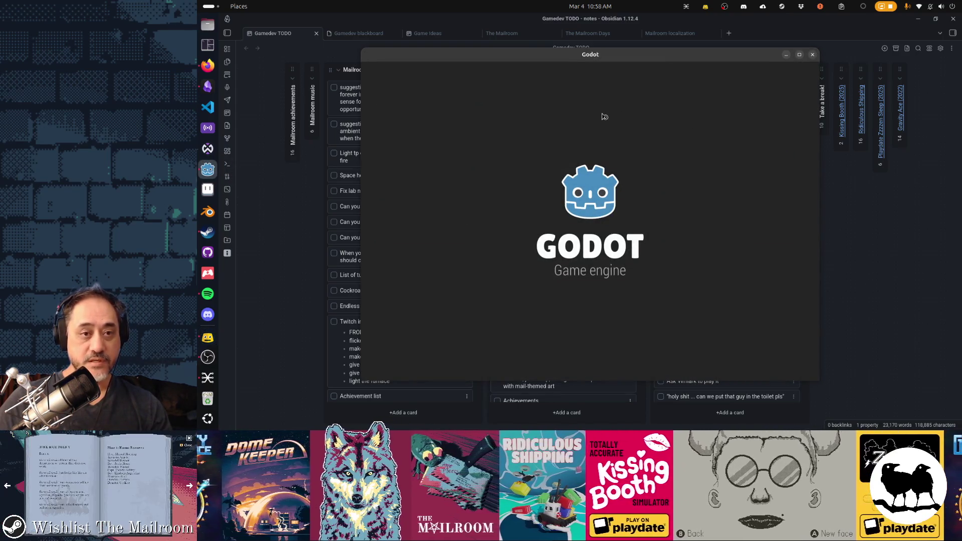
Step: Open the mailroom project from the Project Manager and bring its editor window forward
double_click(602, 113)
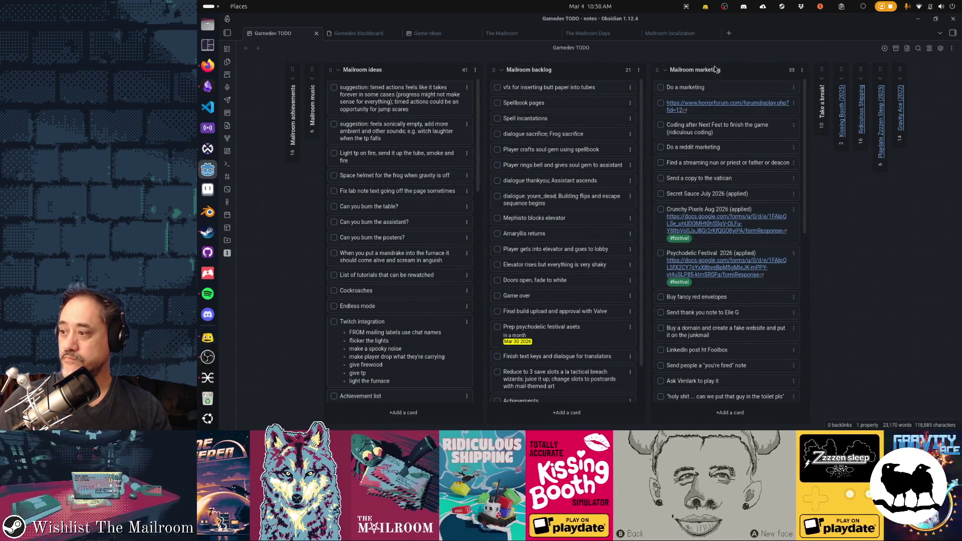
key("super")
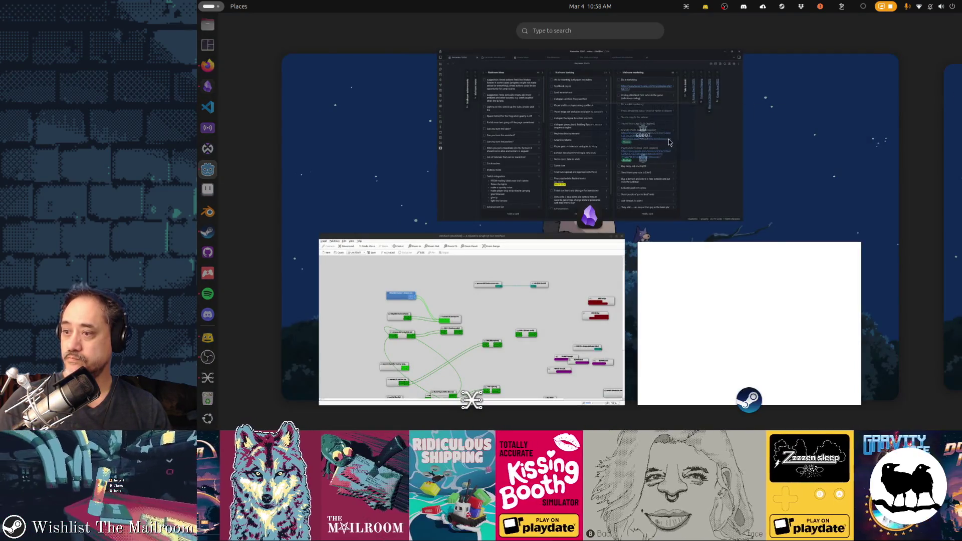
key("super")
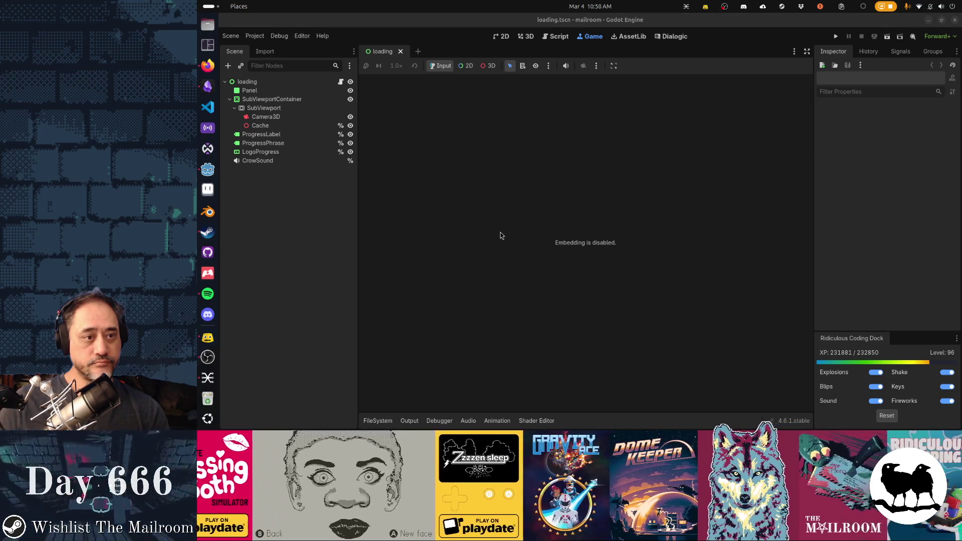
Step: Bring GitHub Desktop's library.oneaudiobooks.app repository, clean on main, in front of Godot
left_click(208, 252)
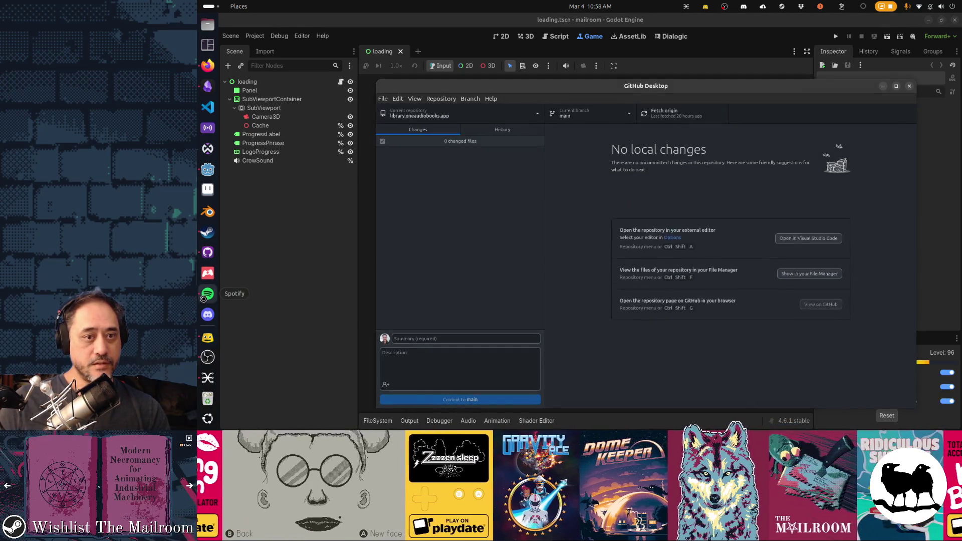
left_click(208, 295)
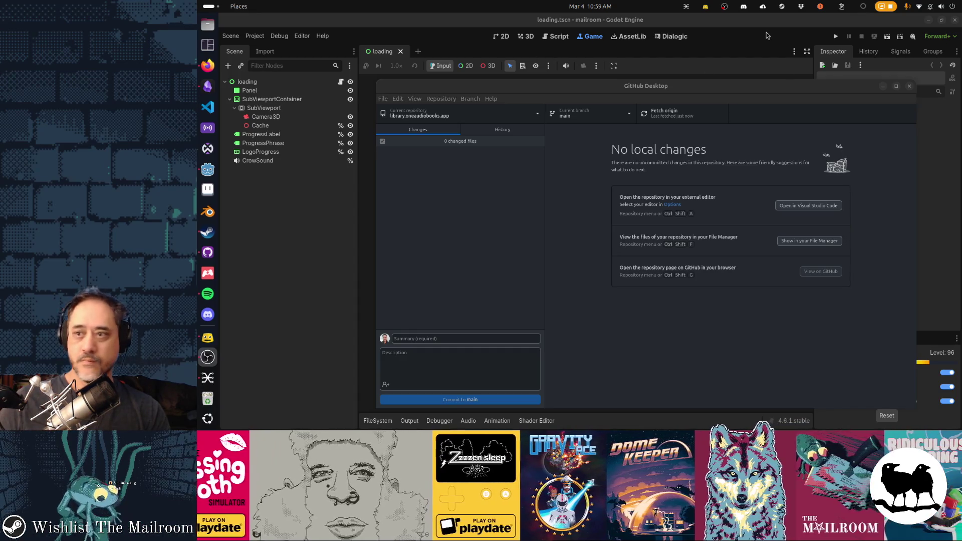
left_click(766, 32)
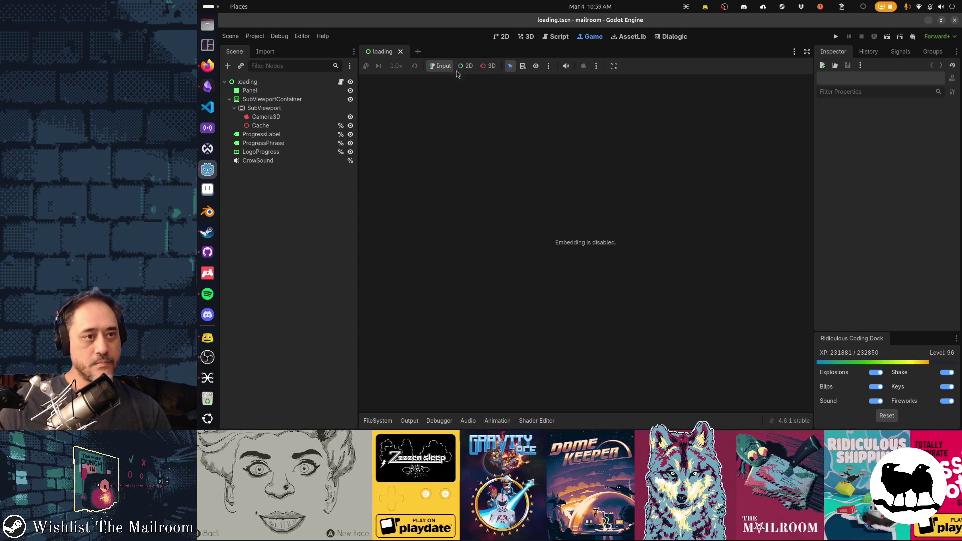
left_click(207, 252)
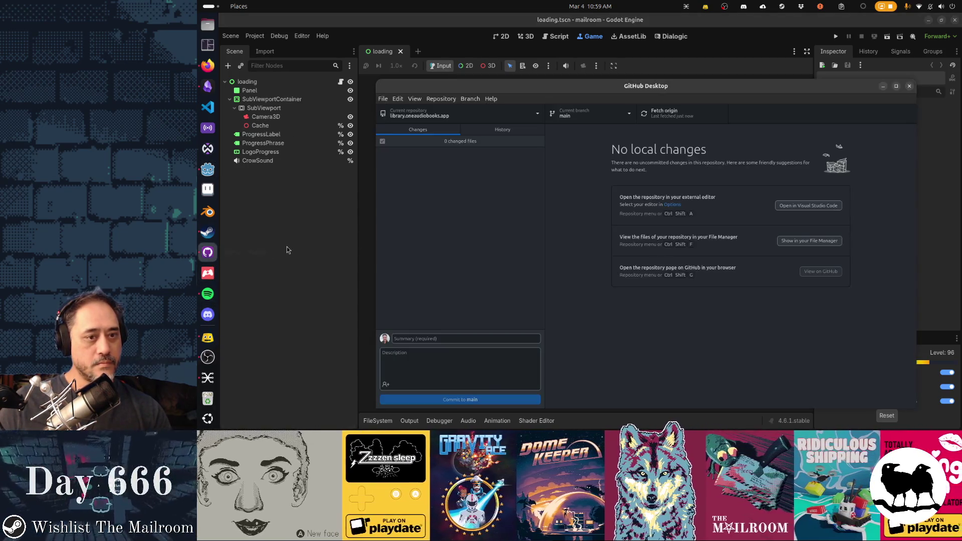
Step: Reposition the GitHub Desktop window and bring up its Current repository list
left_click_drag(685, 95, 645, 75)
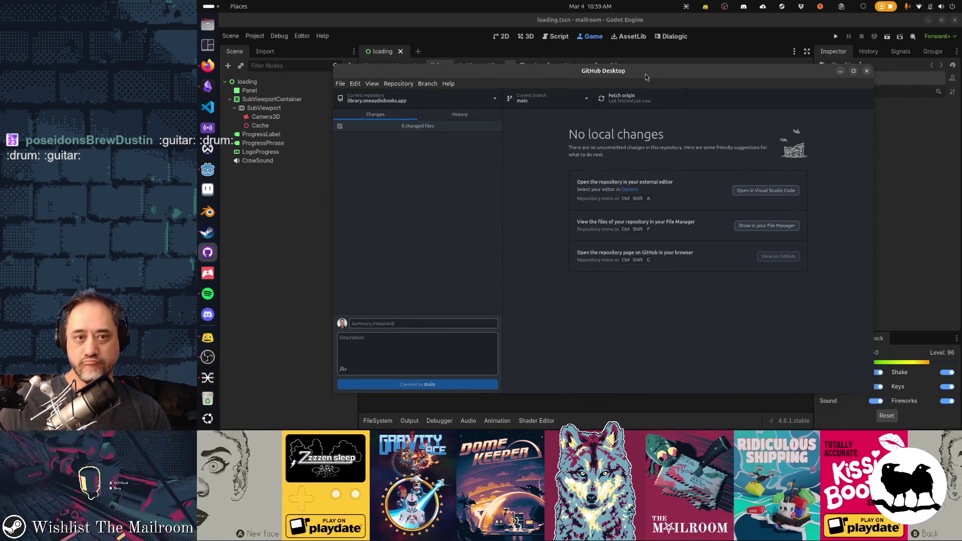
left_click_drag(646, 74, 671, 75)
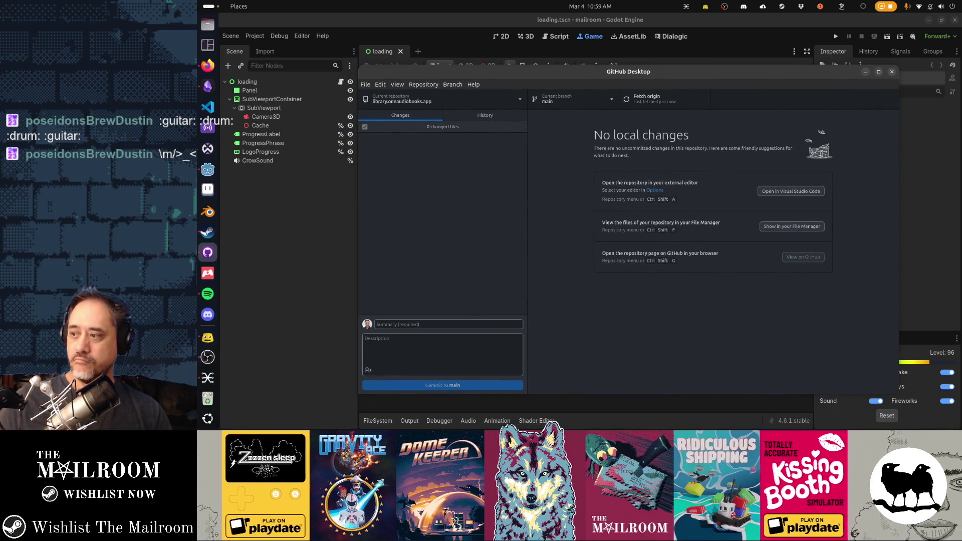
key("alt+Tab")
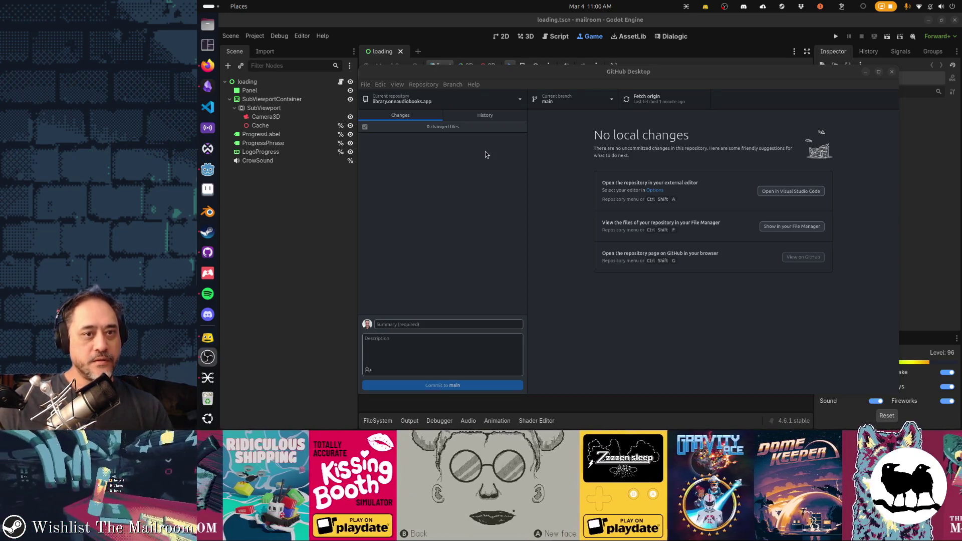
left_click(481, 100)
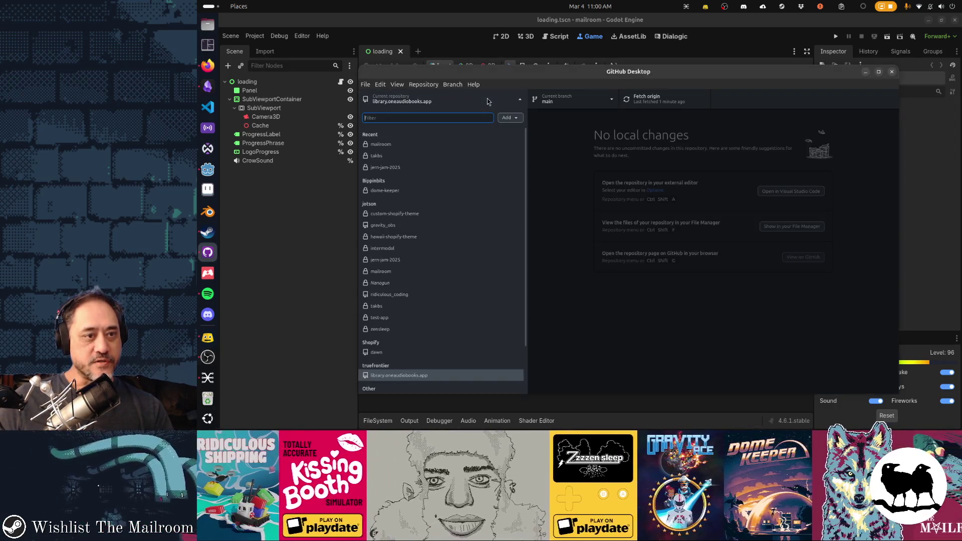
Step: Switch GitHub Desktop to the mailroom repository, glance at its History, then return to Godot
left_click(466, 145)
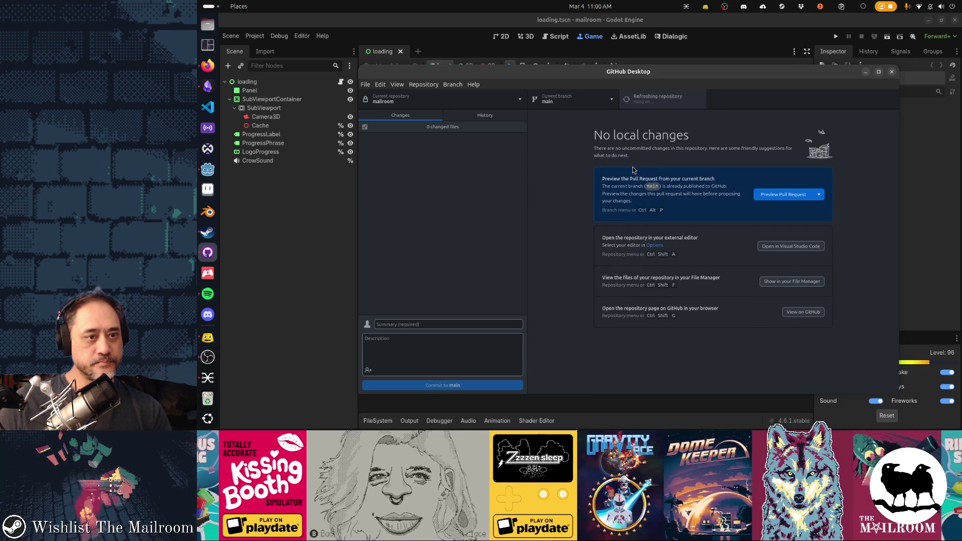
left_click(311, 231)
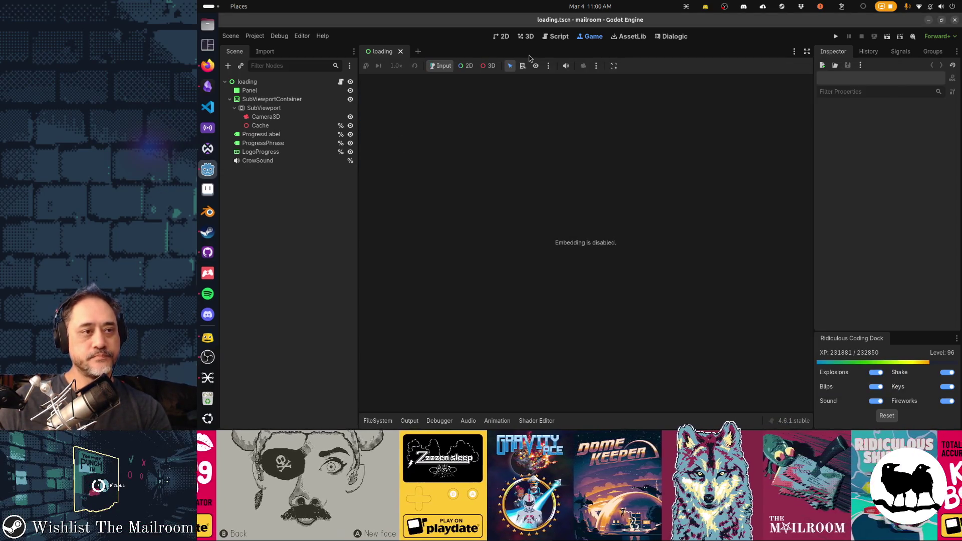
key("alt+Tab")
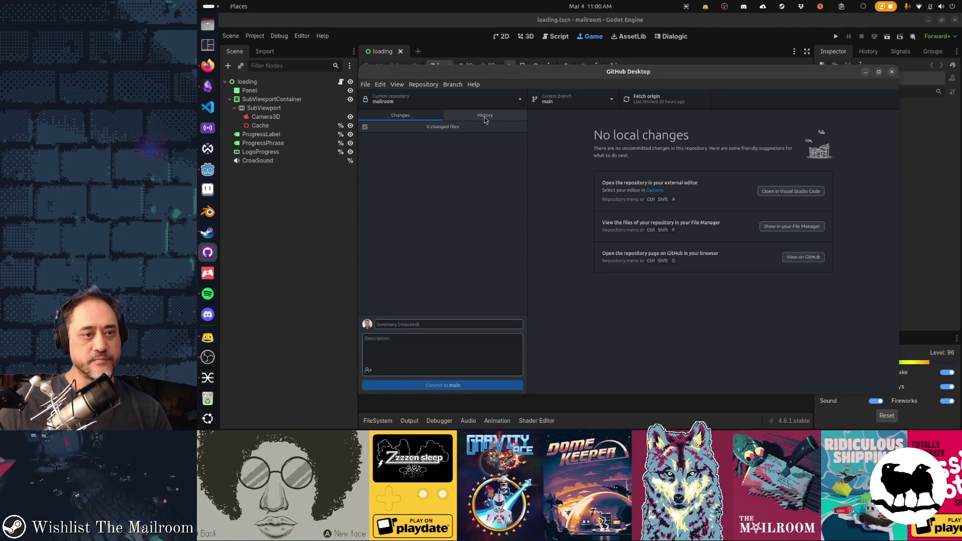
left_click(486, 115)
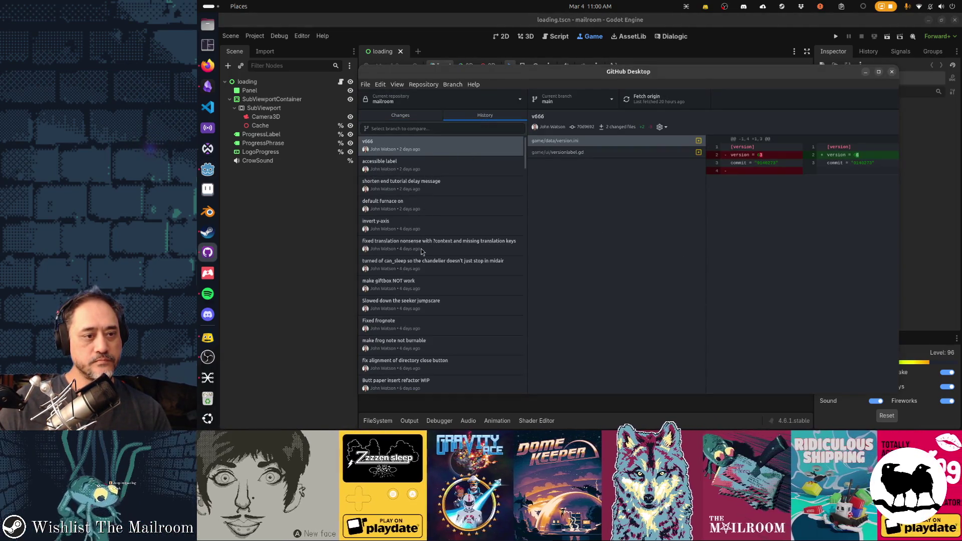
left_click(401, 115)
left_click(353, 197)
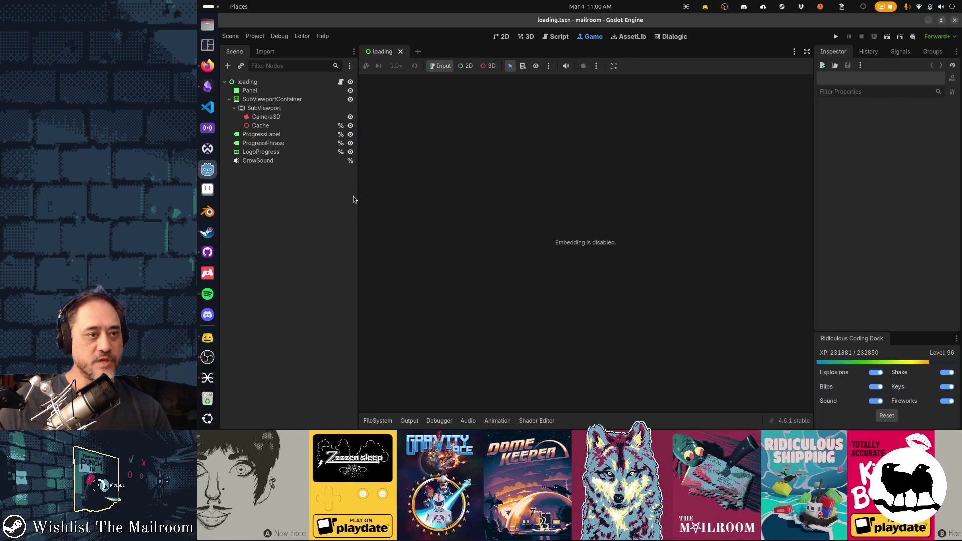
Step: Quick Open the butt_paper_particles.tscn scene with the search 'buttpap'
key("alt+shift+o")
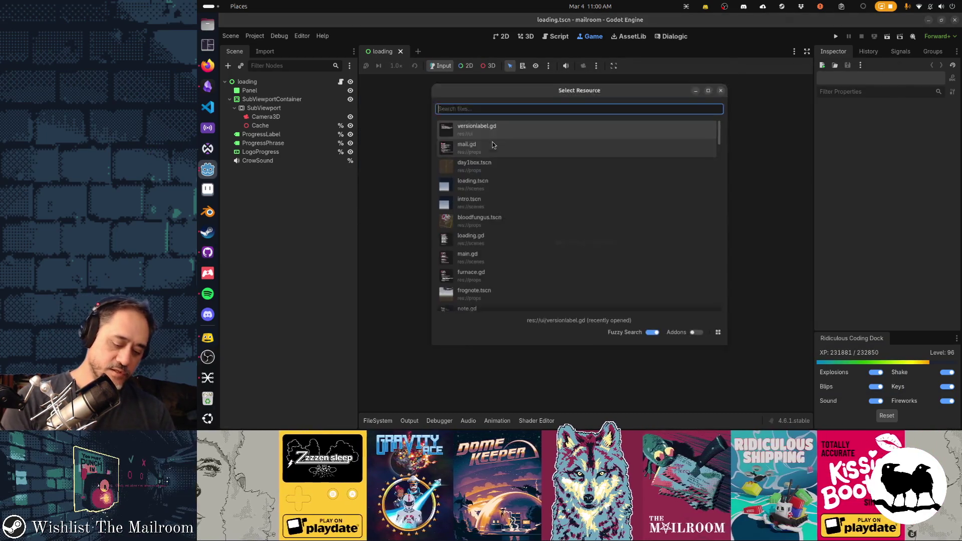
type("buttpap")
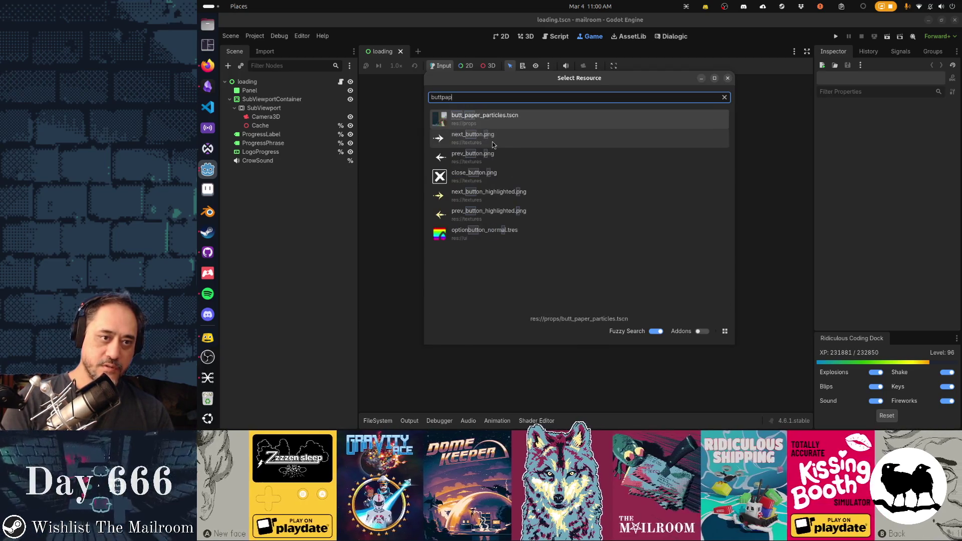
key("Return")
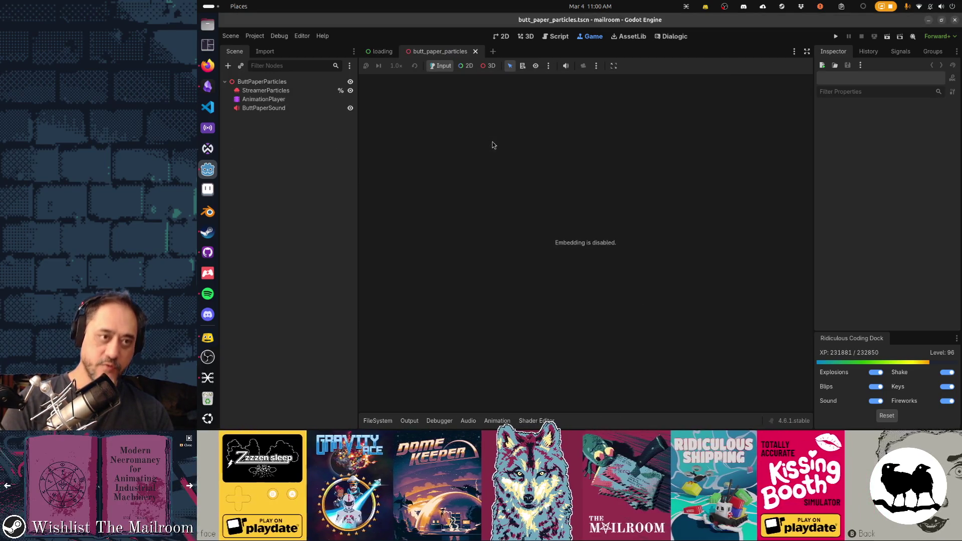
key("alt+Tab")
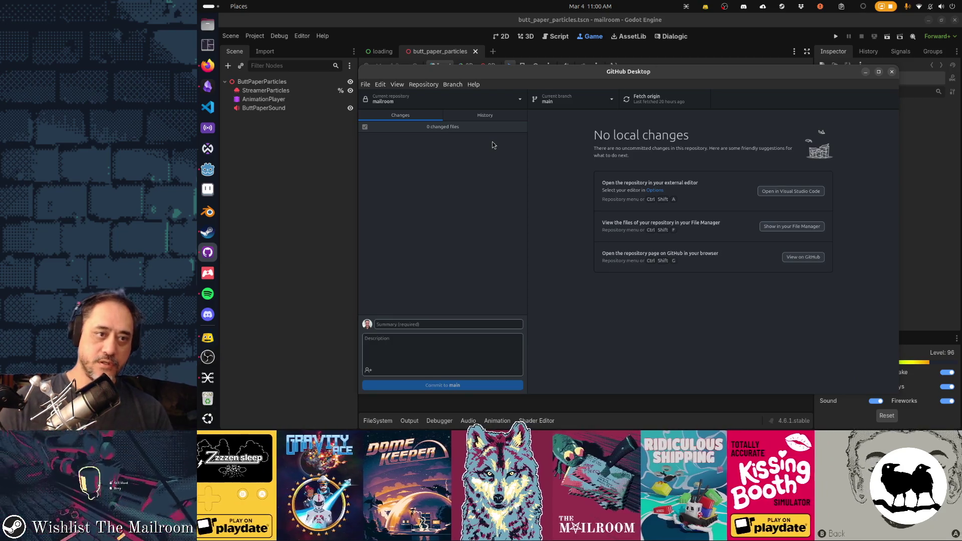
key("alt+Tab")
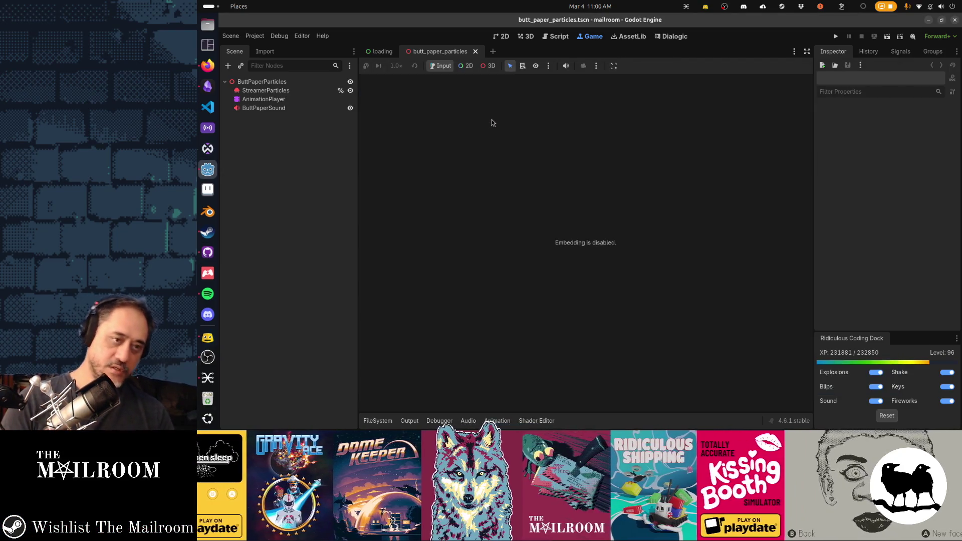
Step: Quick Open the tv.tscn scene in its own tab by searching 'tv'
key("shift+alt+o")
type("butt")
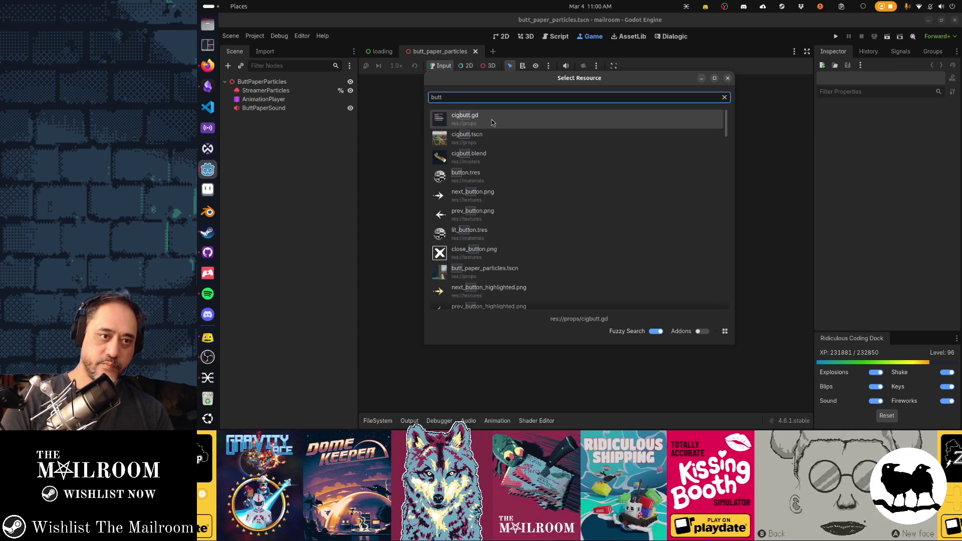
type("vcr")
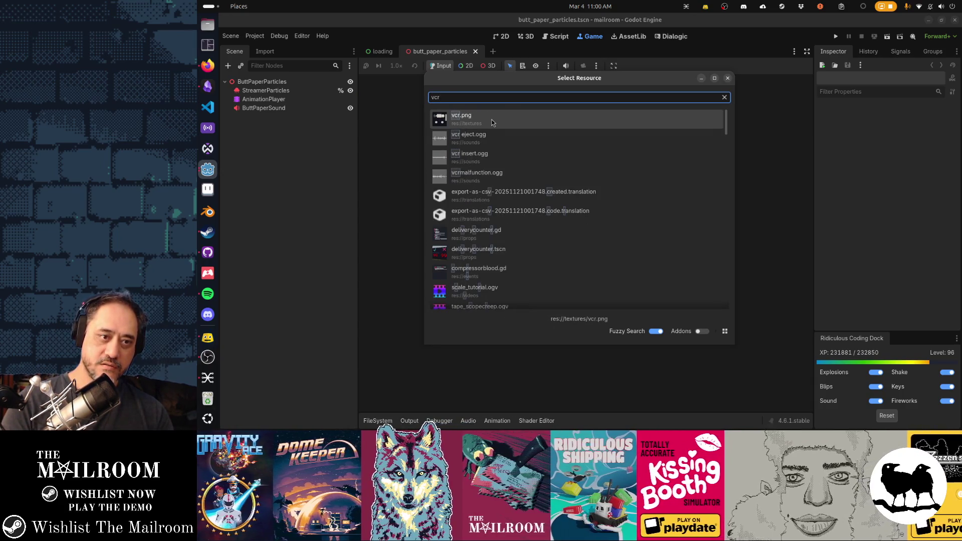
key("BackSpace")
key("BackSpace")
key("BackSpace")
type("tp")
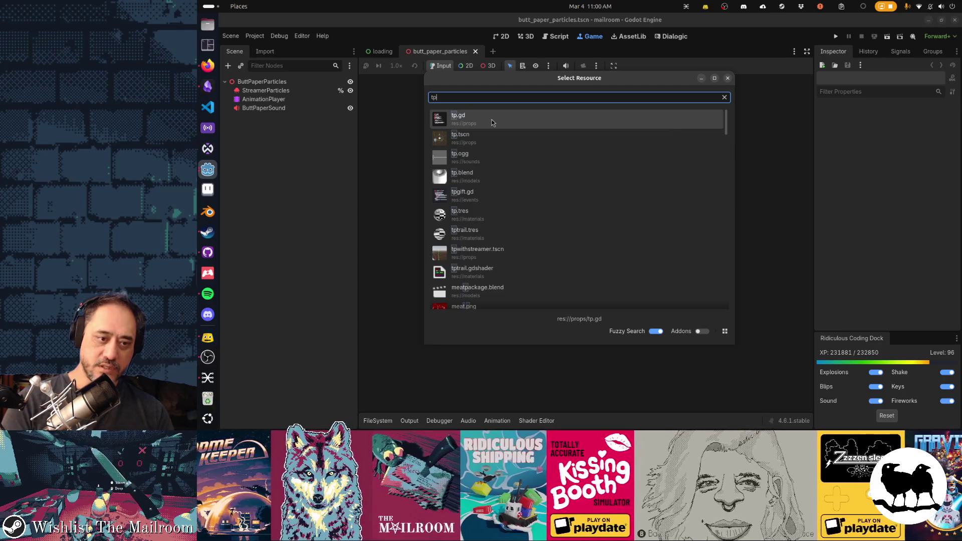
key("Escape")
key("alt+shift+o")
type("t")
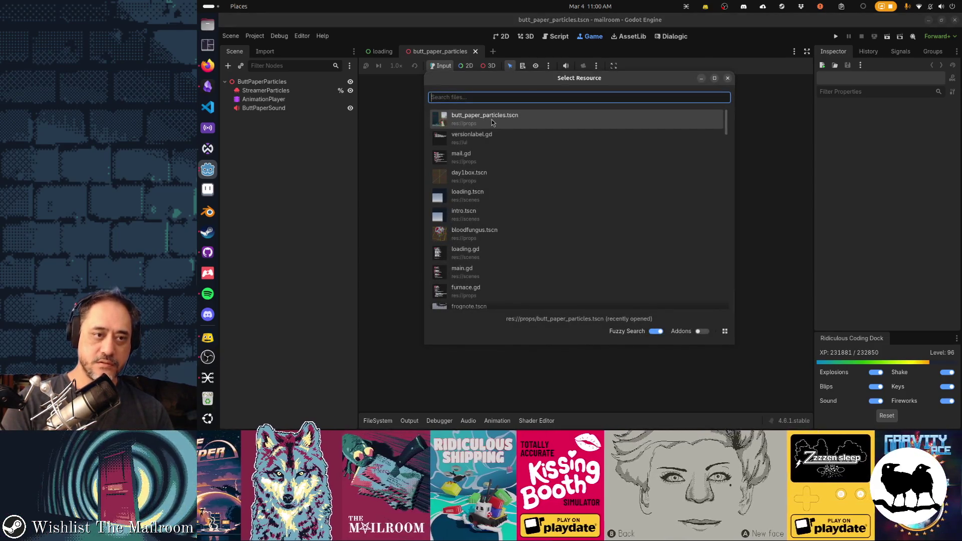
type("v")
key("Down")
key("Return")
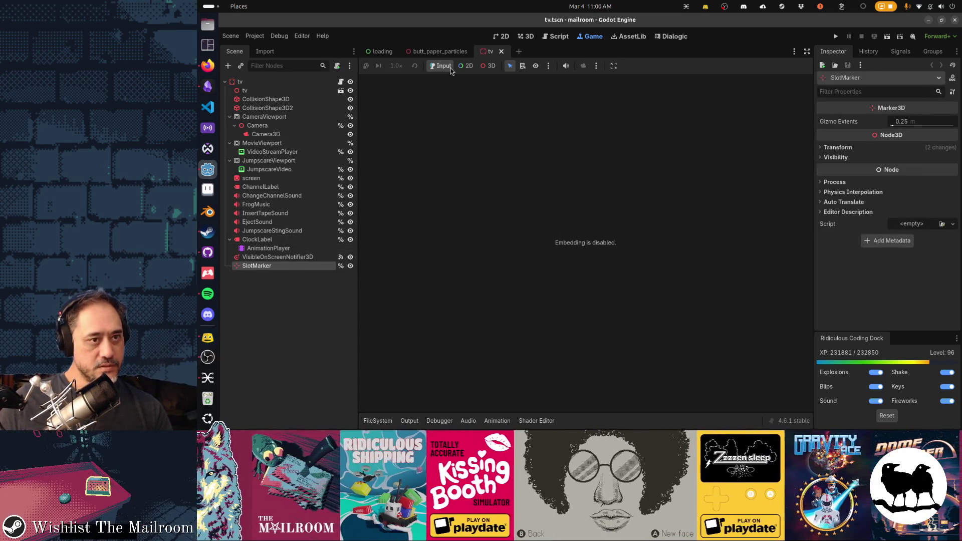
Step: In tv.gd, find and select the line preloading butt_paper_particles
left_click(340, 81)
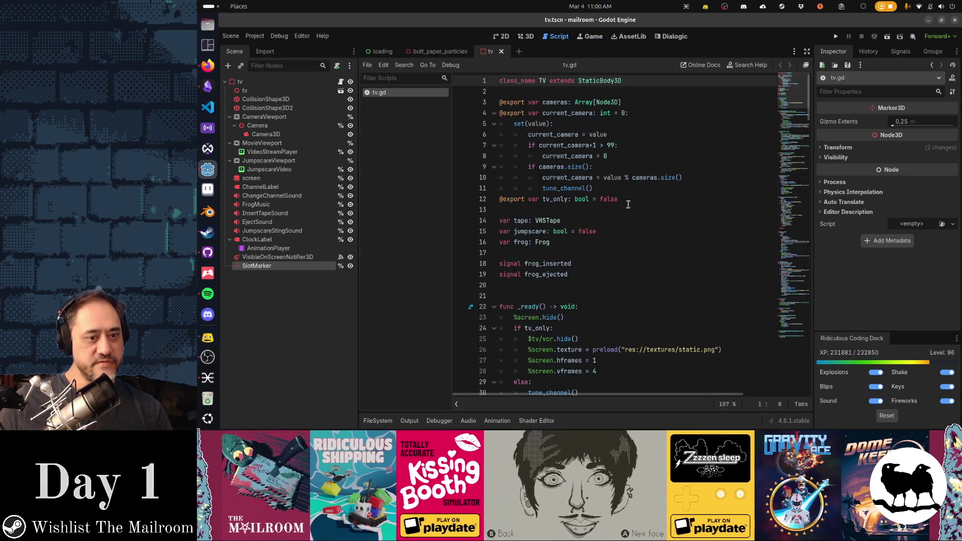
scroll(628, 204, "down", 10)
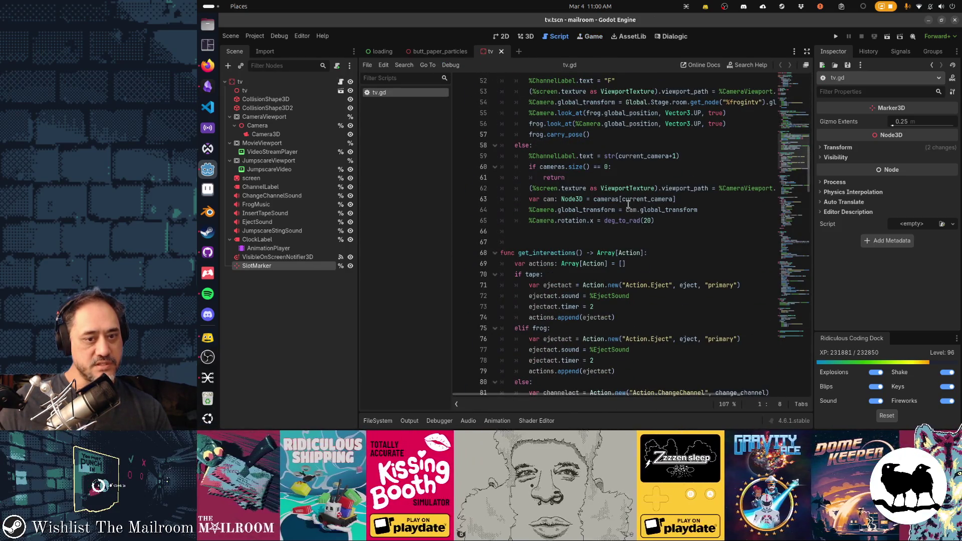
scroll(628, 205, "down", 20)
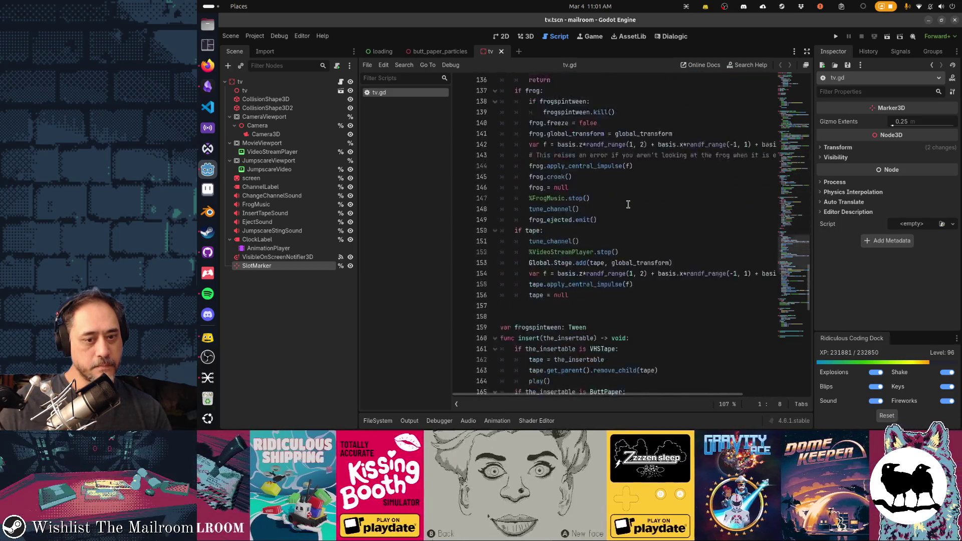
scroll(628, 205, "down", 14)
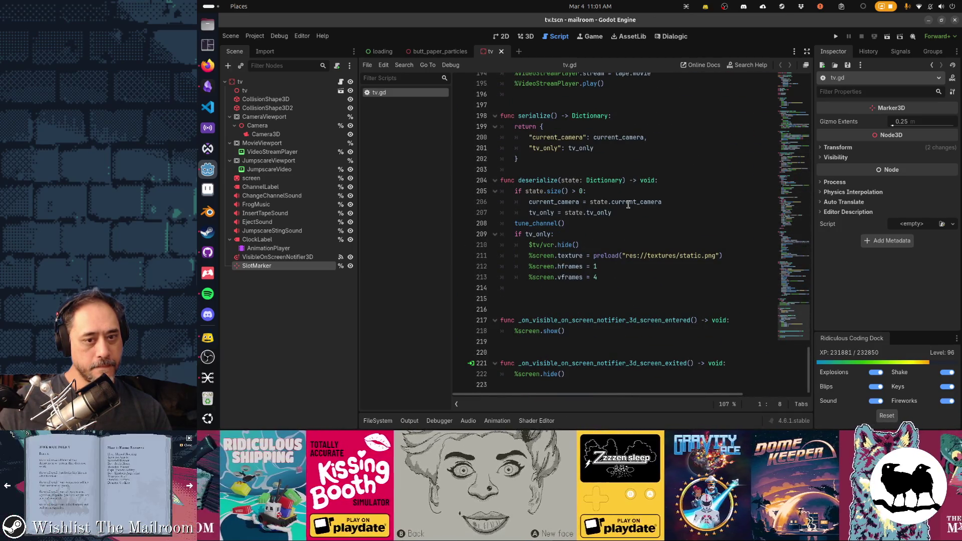
scroll(669, 274, "up", 4)
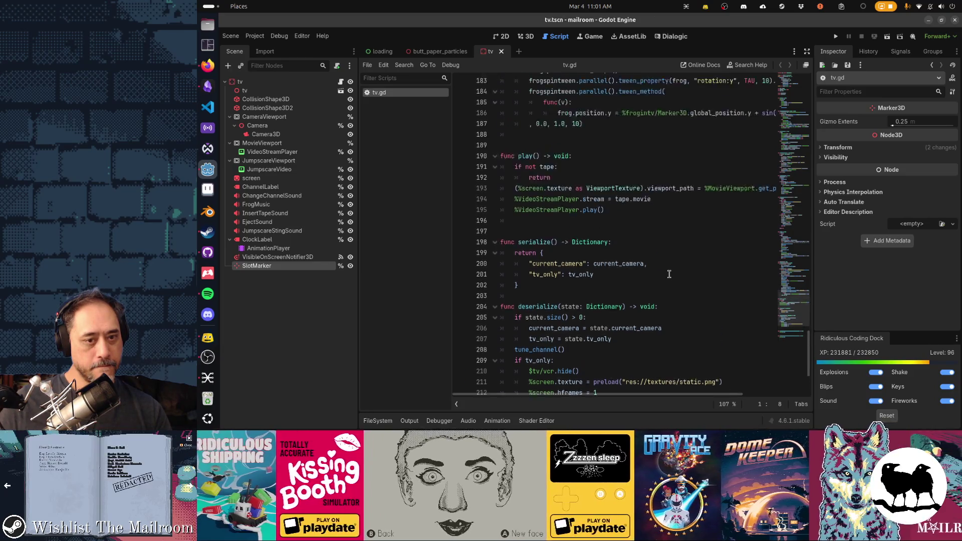
scroll(669, 274, "up", 3)
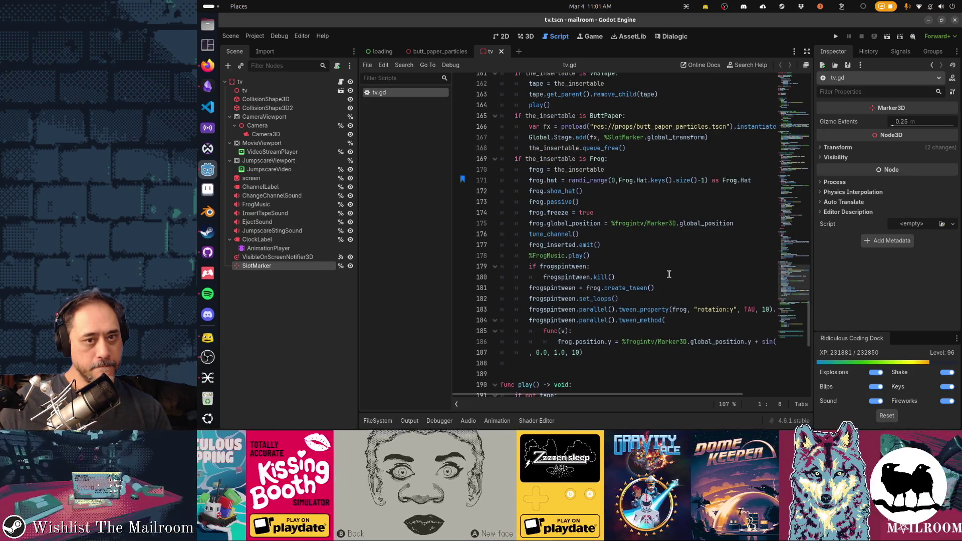
left_click(650, 126)
double_click(649, 126)
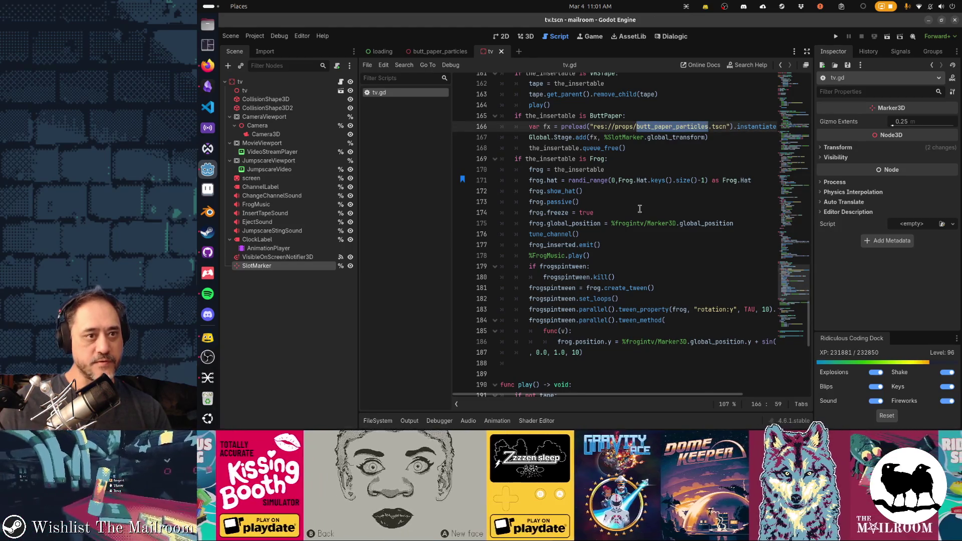
scroll(640, 208, "up", 2)
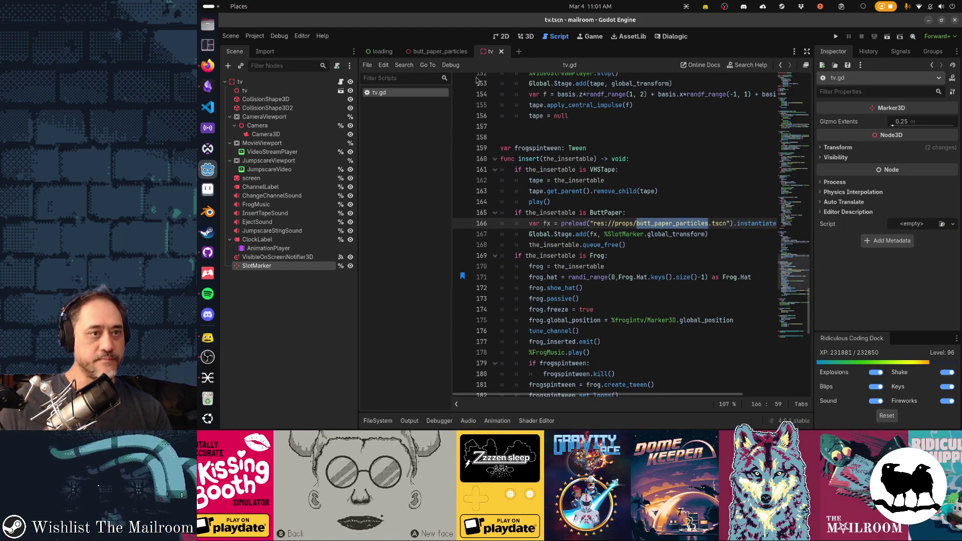
Step: Show the butt_paper_particles scene in the 3D viewport and orbit around the paper stream
left_click(436, 53)
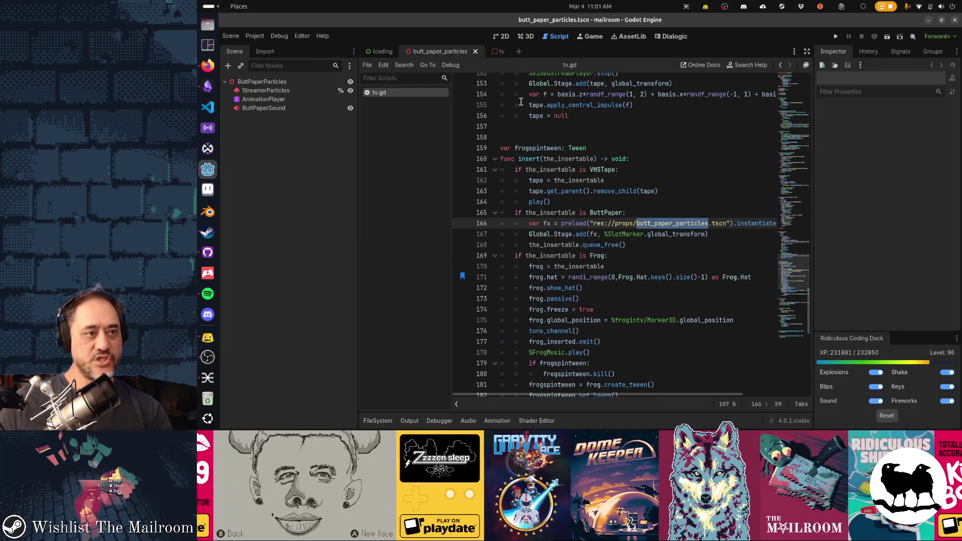
key("ctrl+F2")
mouse_move(518, 183)
left_mouse_down()
mouse_move(651, 201)
mouse_move(612, 203)
mouse_move(651, 198)
left_mouse_up()
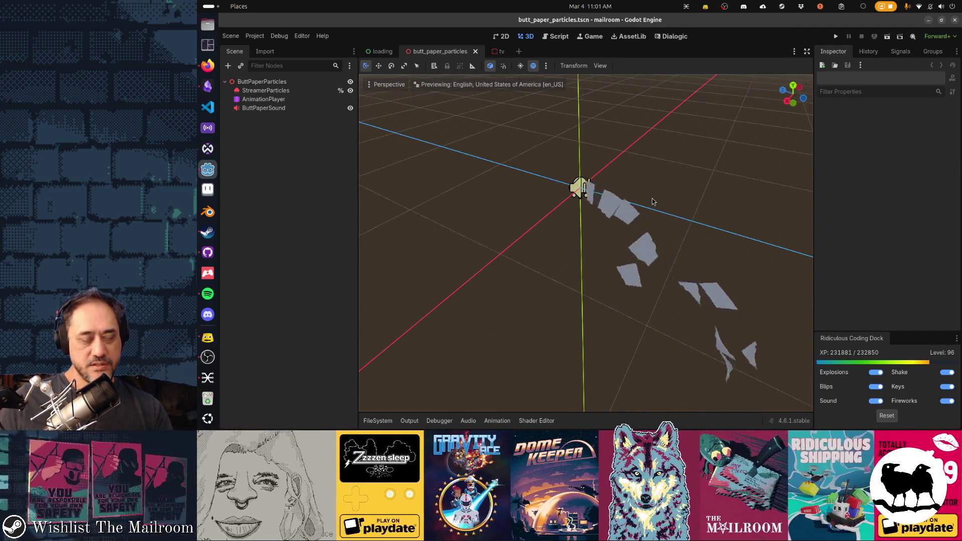
Step: Run the Mailroom project with F5 so it loads to the main menu
key("F5")
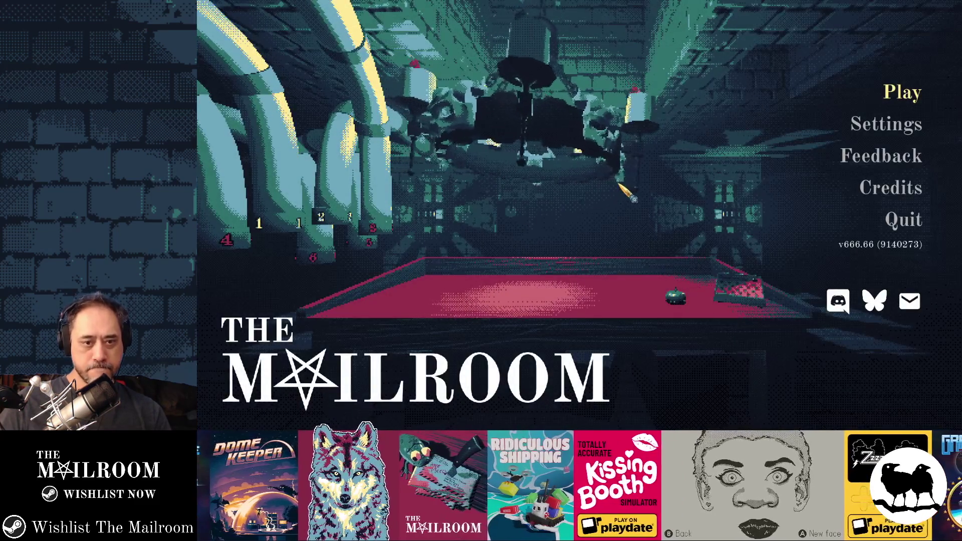
Step: Start playing, walk through the tunnel into the Security Office, pause, and show the window overview
left_click(901, 93)
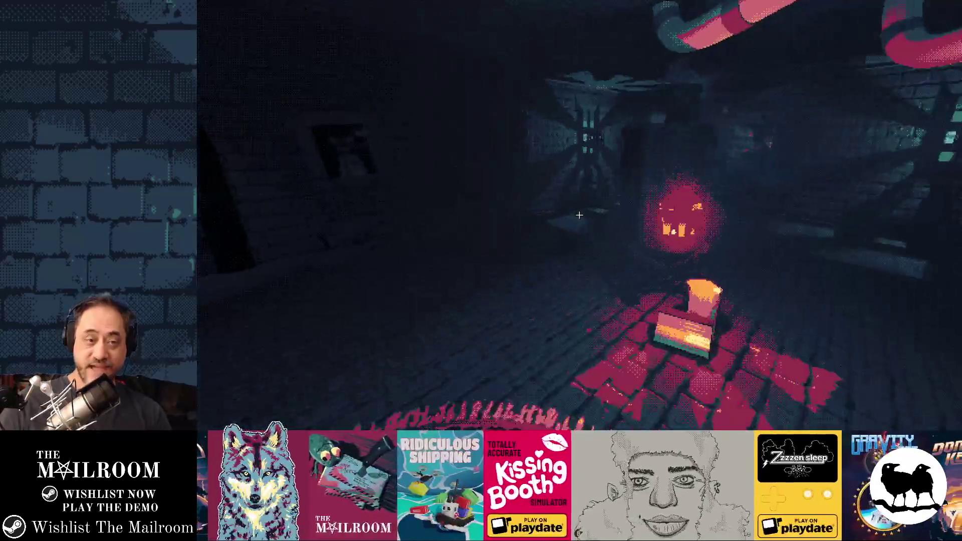
key("w")
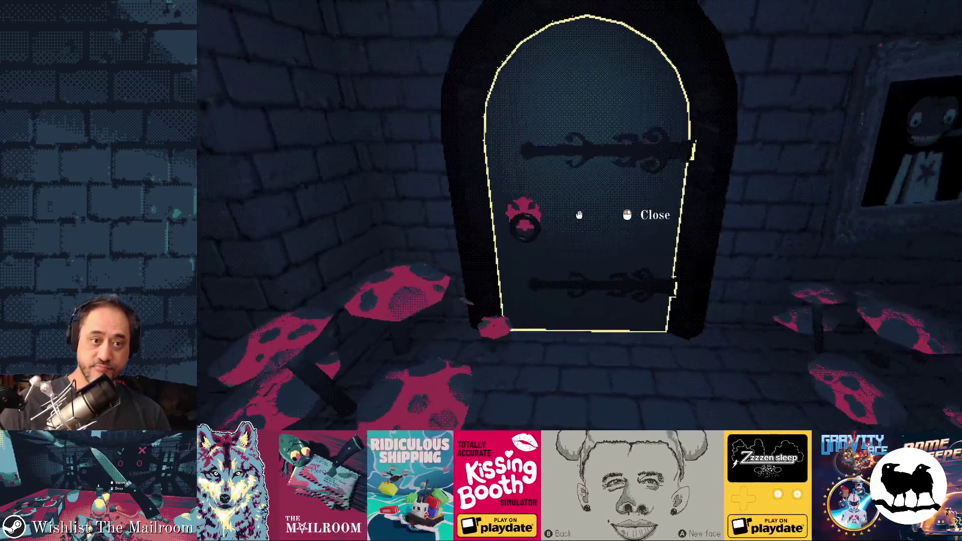
key("w")
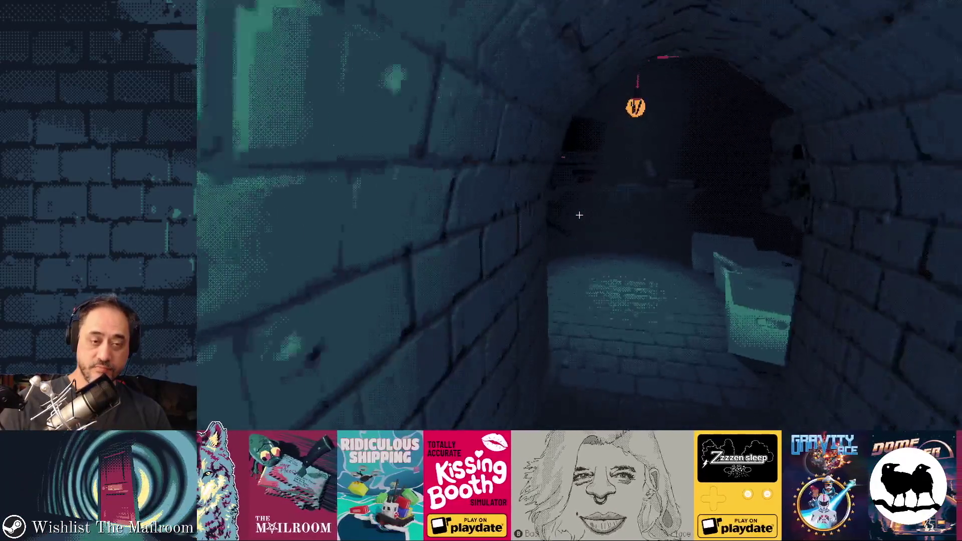
key("w")
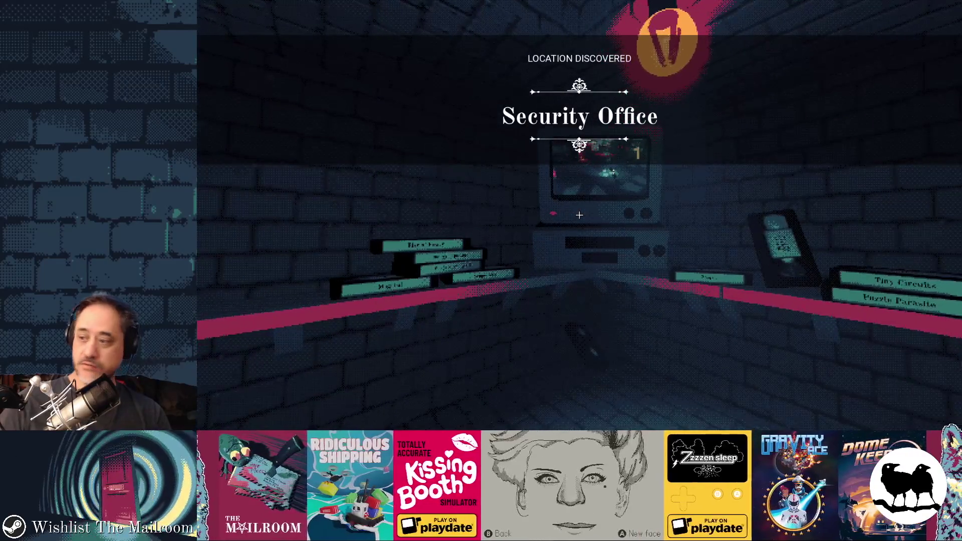
key("Escape")
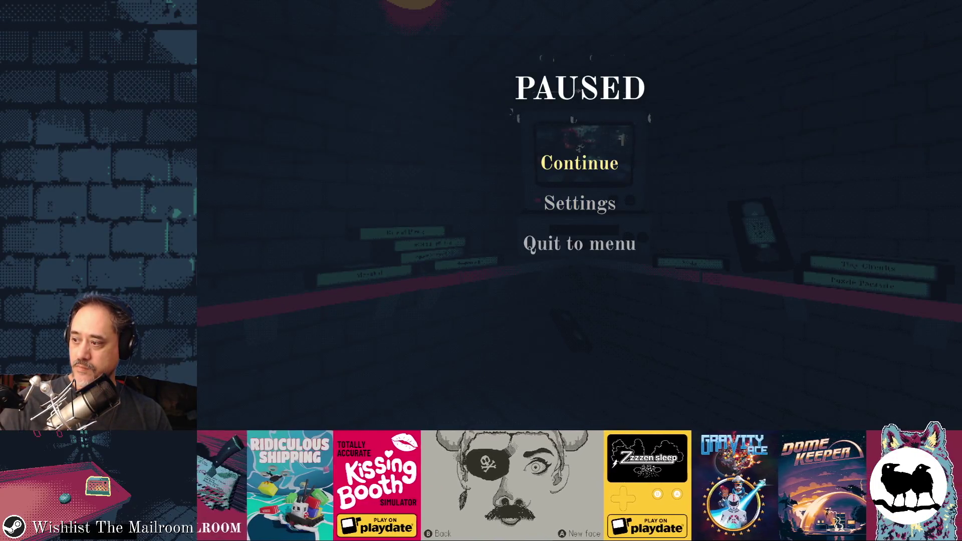
key("super")
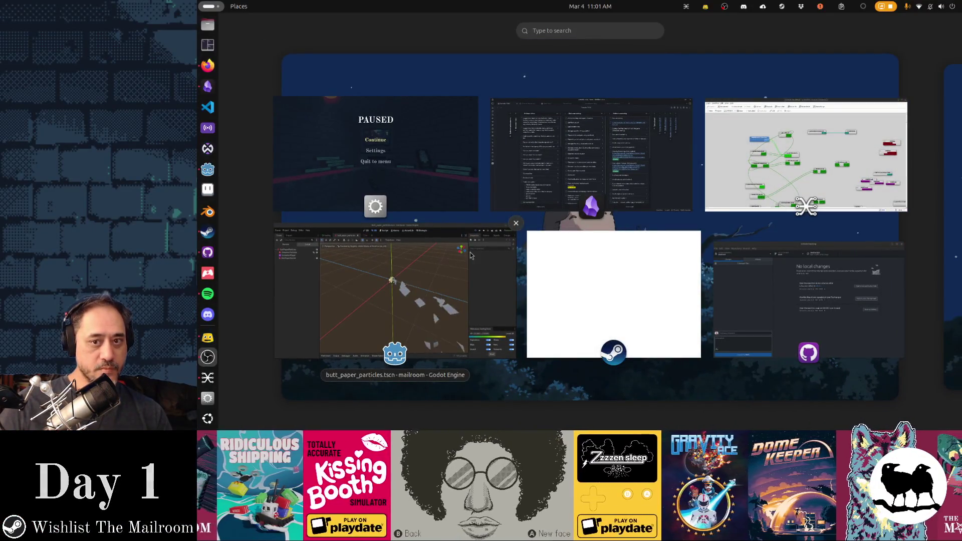
Step: In qpwgraph, arrange the mailroom, Godot Engine Editor, streamaudio and OBS-1 nodes
left_click(867, 175)
mouse_move(513, 146)
left_mouse_down()
mouse_move(419, 172)
mouse_move(520, 144)
mouse_move(472, 182)
mouse_move(273, 233)
mouse_move(305, 249)
left_mouse_up()
left_click_drag(423, 259, 413, 253)
mouse_move(512, 401)
left_mouse_down()
mouse_move(257, 315)
mouse_move(283, 289)
left_mouse_up()
left_click_drag(279, 252, 287, 252)
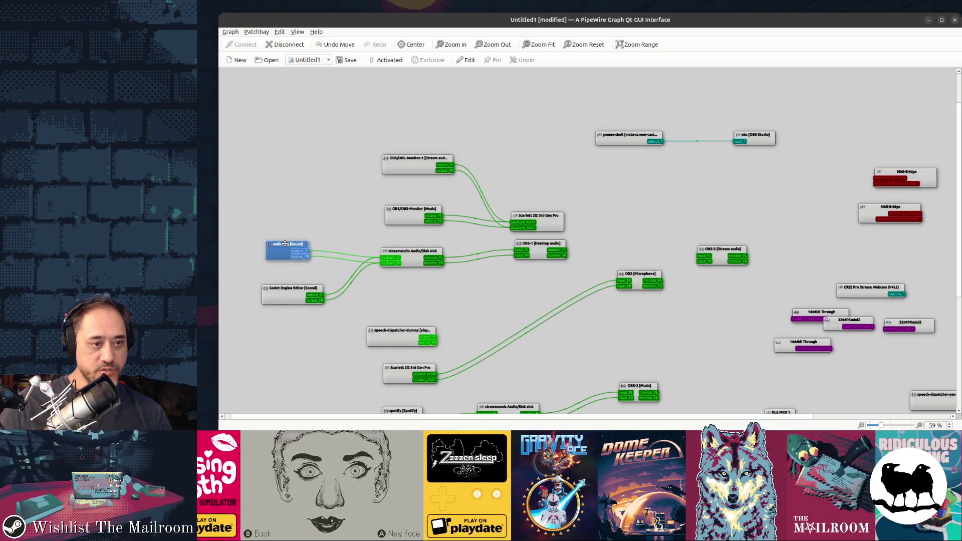
left_click_drag(445, 261, 452, 264)
left_click_drag(551, 246, 545, 248)
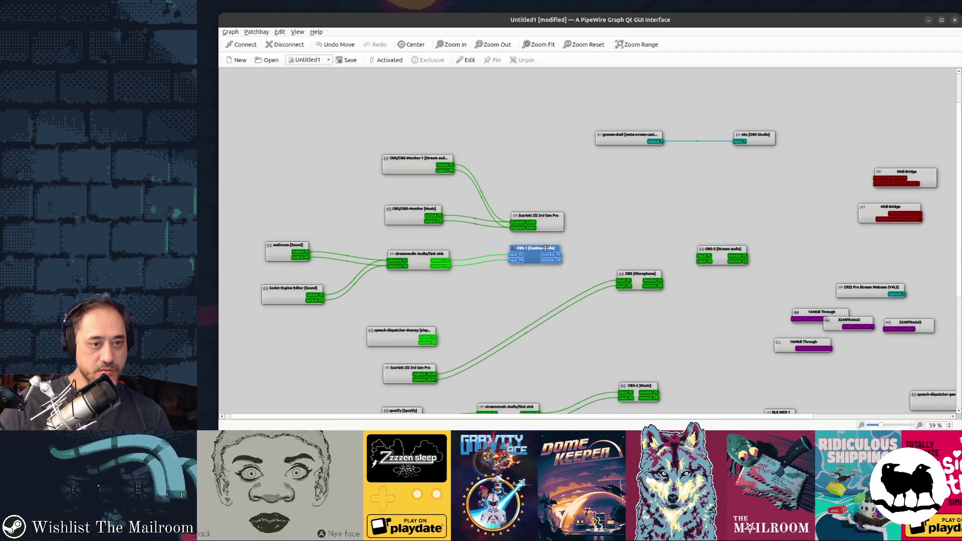
Step: Align the OBS-Monitor, streammusic and OBS-2 Music nodes and inspect the spotify music chain
scroll(555, 353, "down", 3)
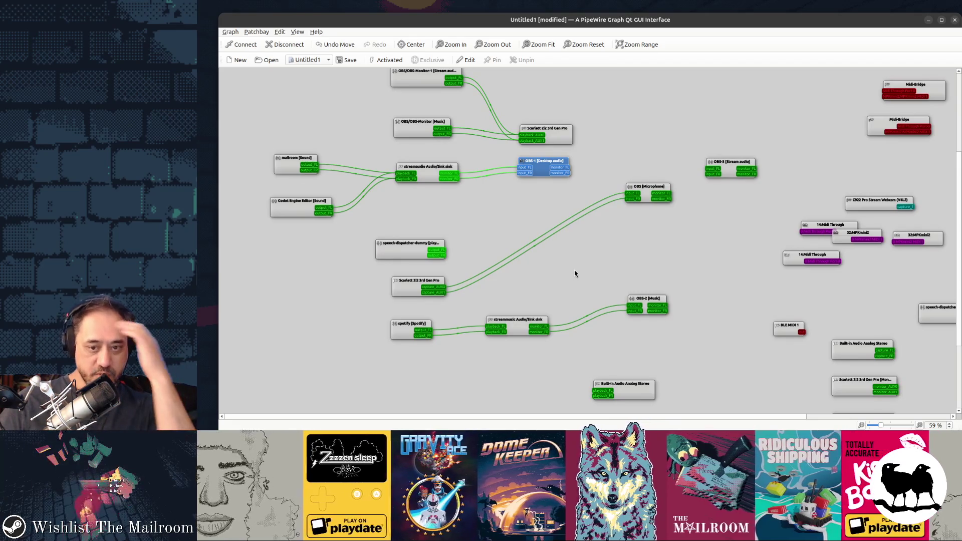
scroll(444, 208, "up", 1)
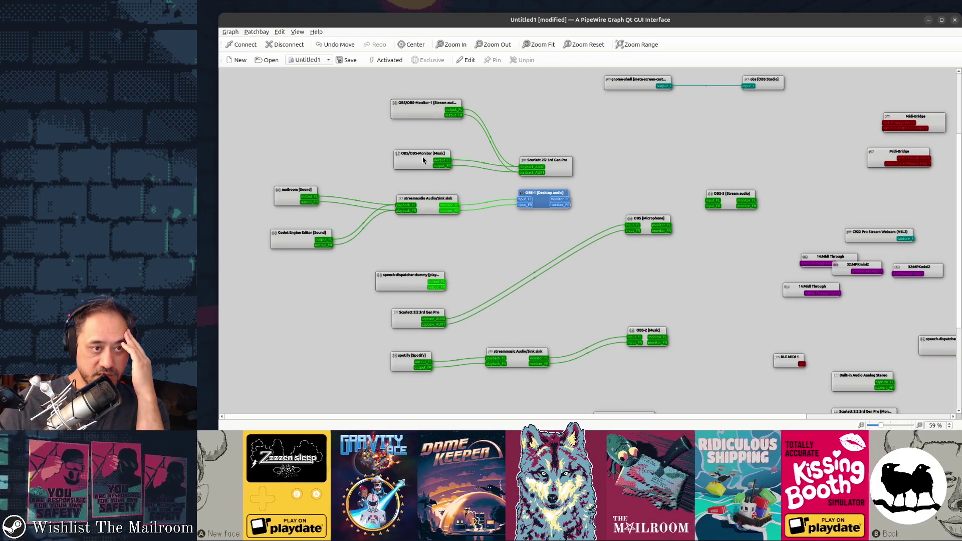
left_click_drag(423, 157, 423, 152)
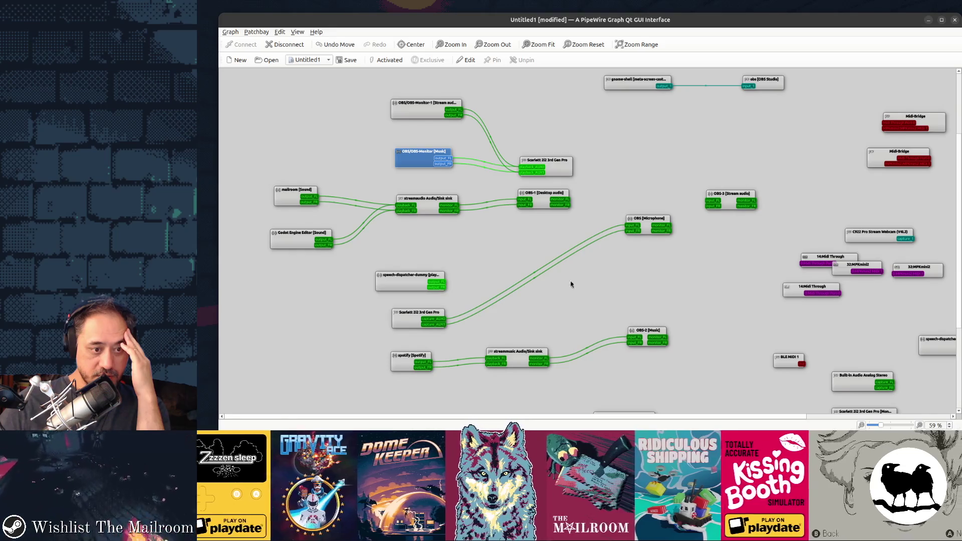
left_click_drag(516, 352, 522, 354)
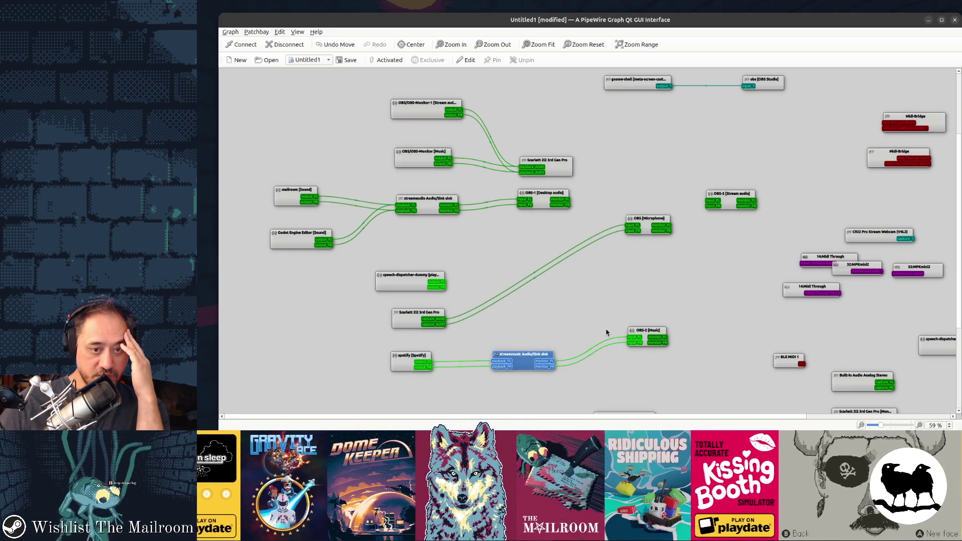
left_click_drag(646, 334, 650, 333)
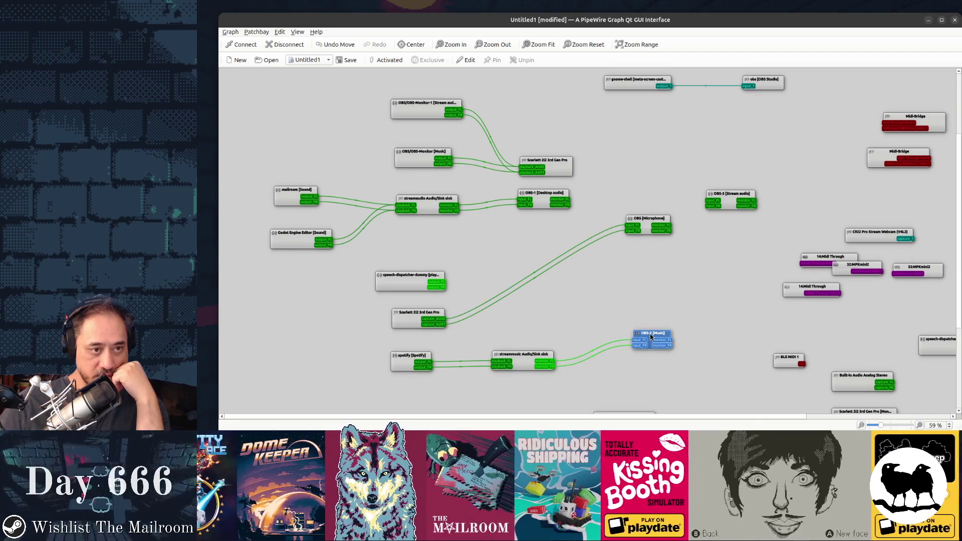
left_click(413, 360)
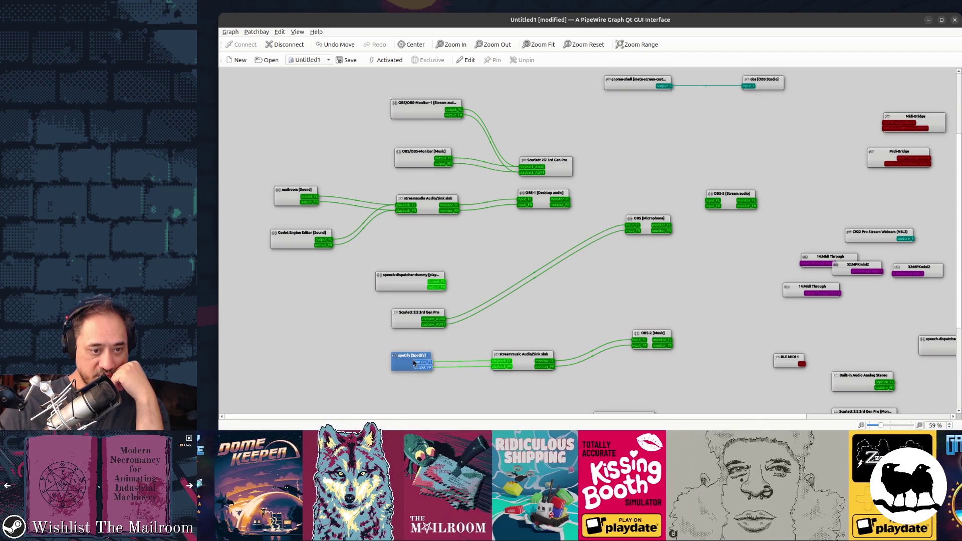
left_click(519, 356)
left_click(648, 338)
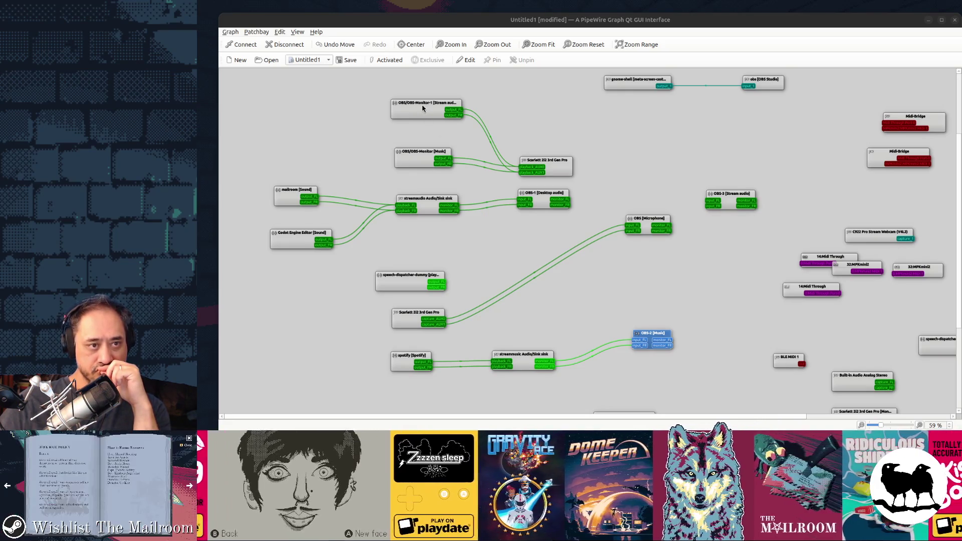
left_click_drag(423, 109, 427, 110)
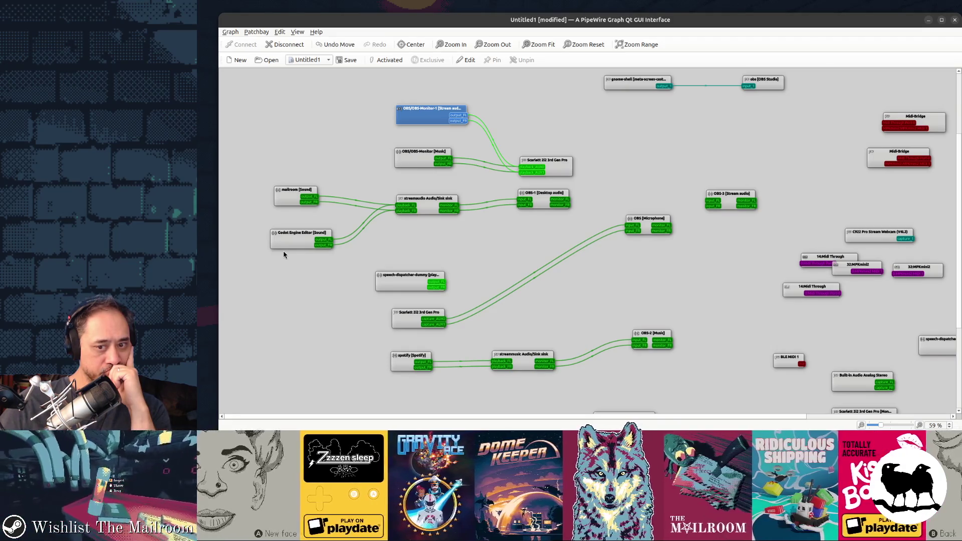
Step: Launch Volume Control via the 'vol' search and look through its Playback streams
key("super")
type("vol")
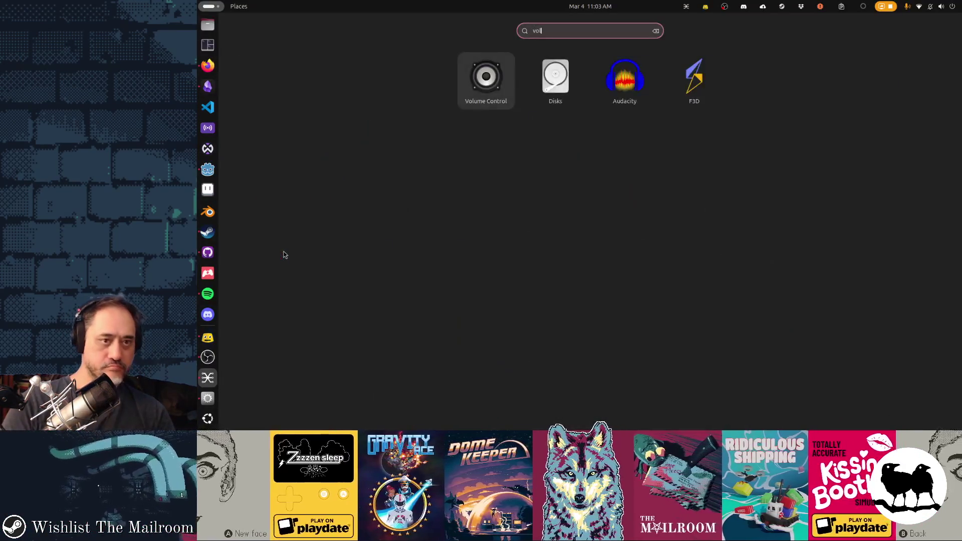
key("Return")
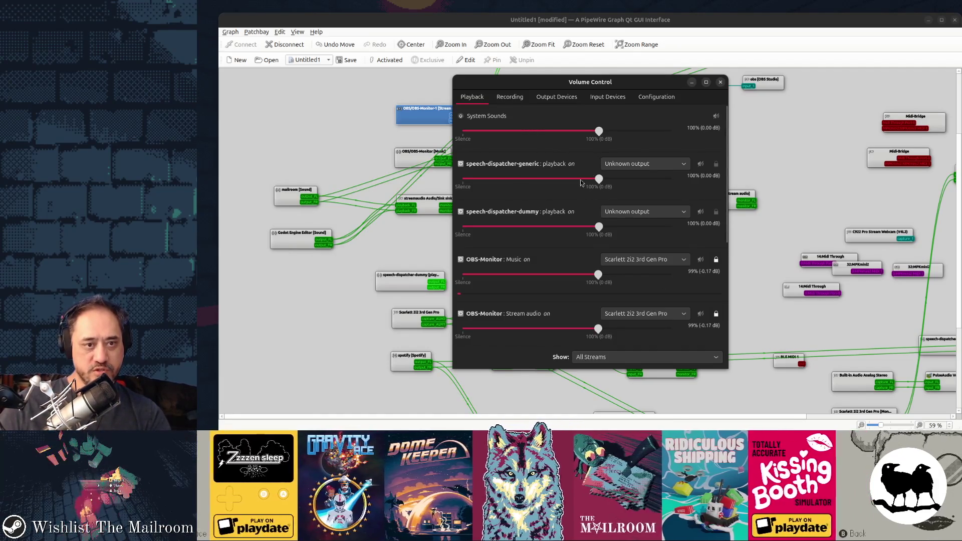
scroll(709, 281, "down", 3)
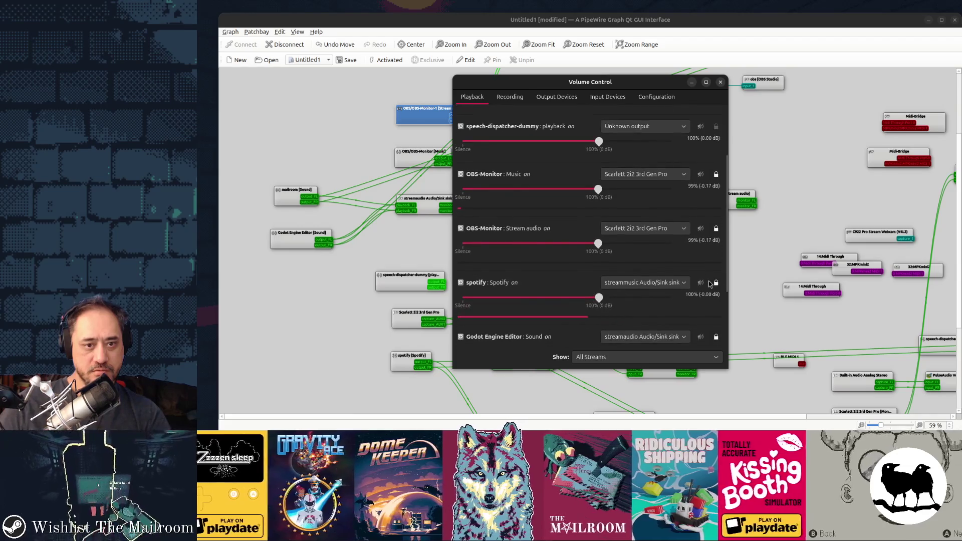
scroll(709, 282, "down", 3)
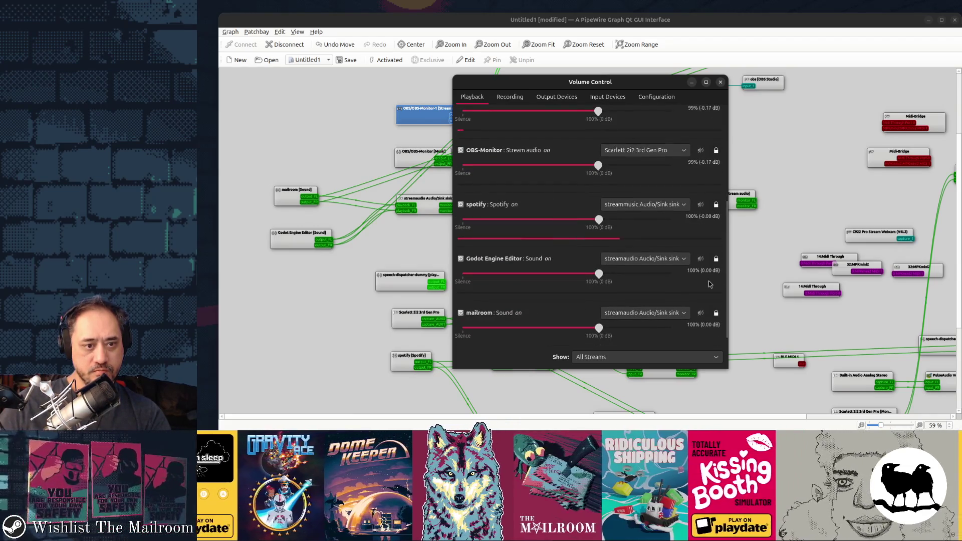
scroll(708, 284, "down", 1)
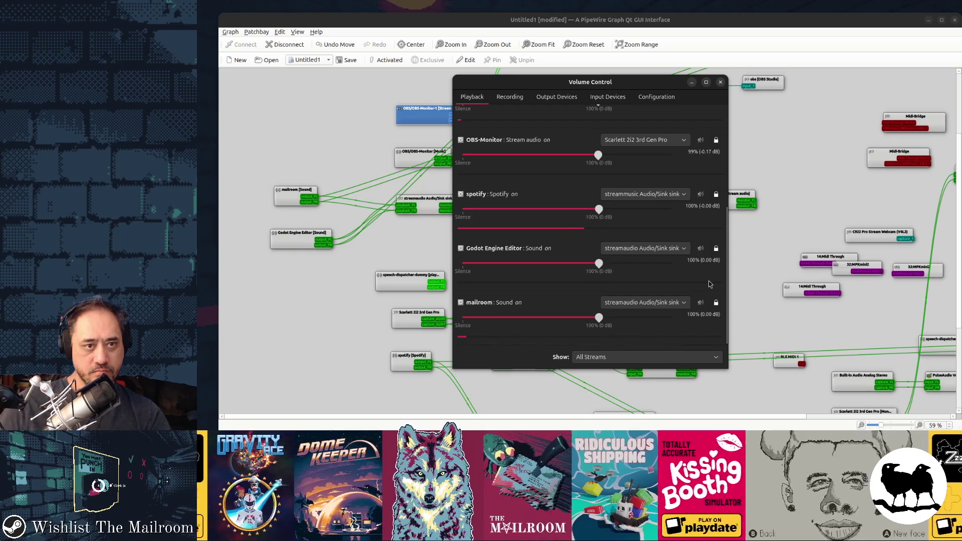
Step: Check the Recording, Output Devices and Input Devices lists, including streamaudio and streammusic monitors
left_click(510, 97)
left_click(555, 97)
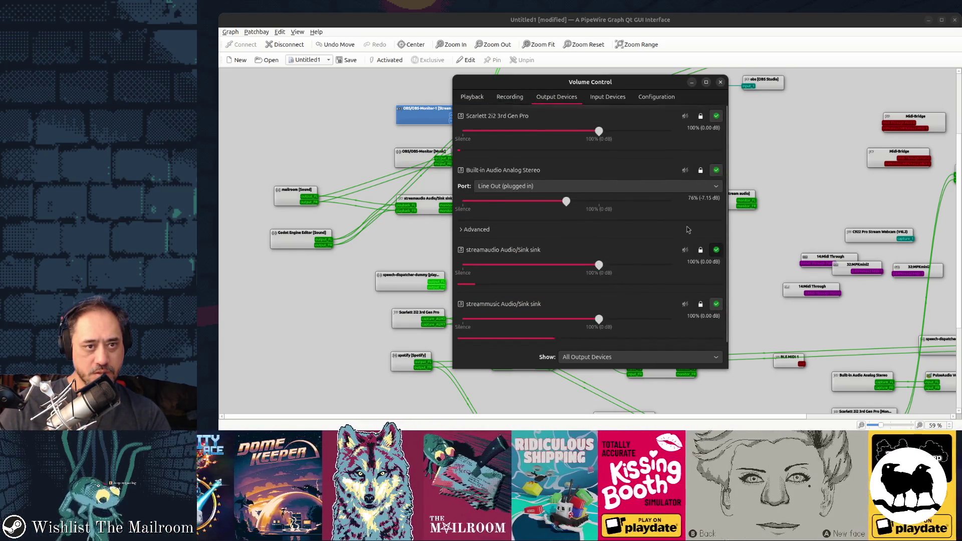
left_click(615, 103)
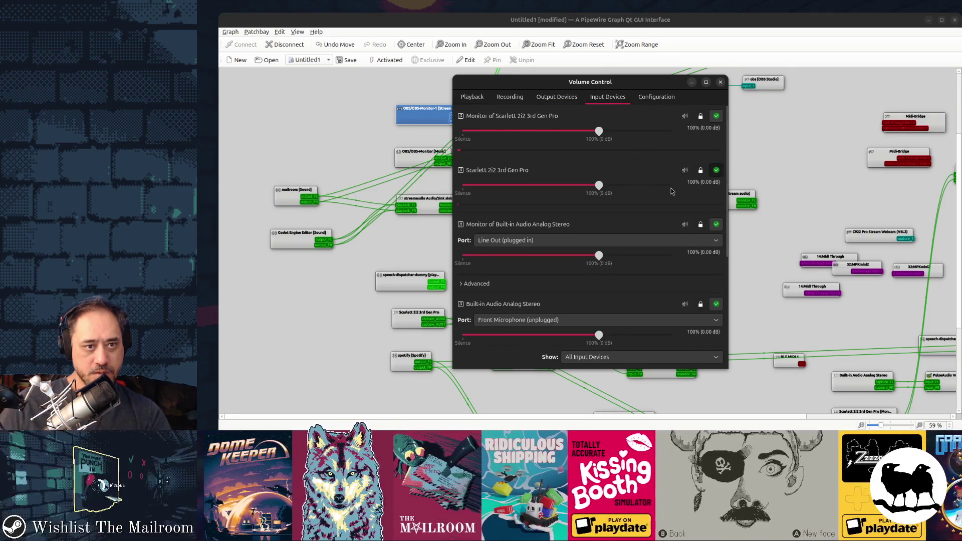
scroll(691, 233, "down", 5)
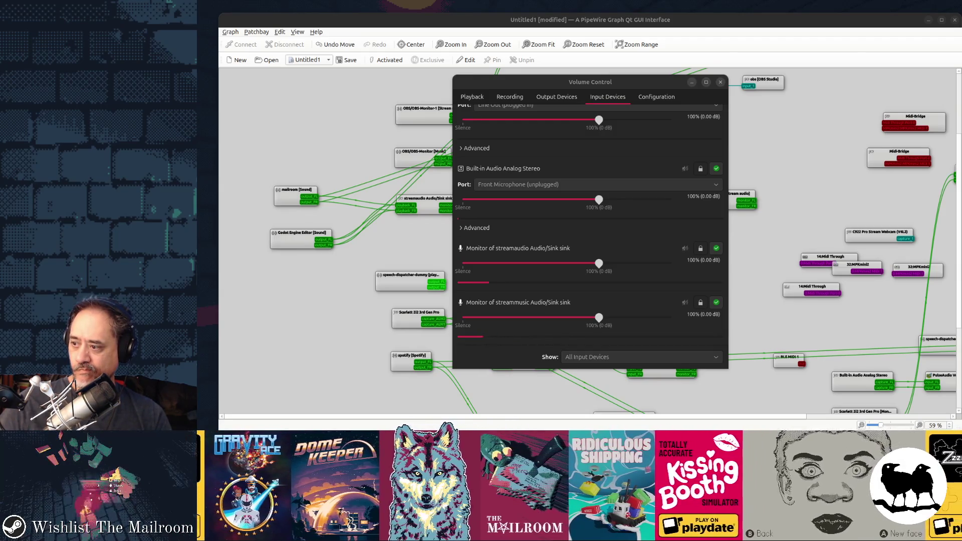
Step: Back in qpwgraph, nudge the streamaudio sink and mailroom sound nodes
left_click(348, 270)
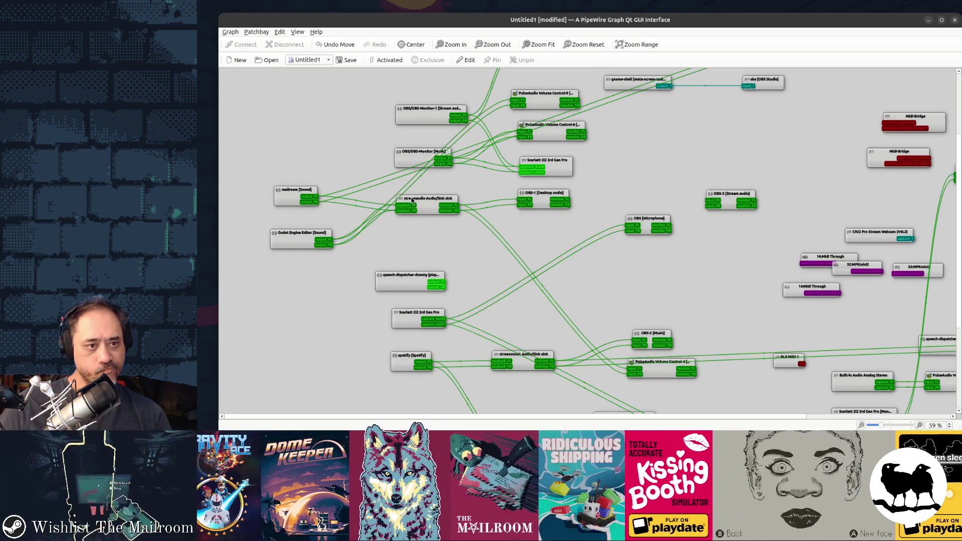
mouse_move(425, 202)
left_mouse_down()
mouse_move(432, 219)
mouse_move(432, 205)
left_mouse_up()
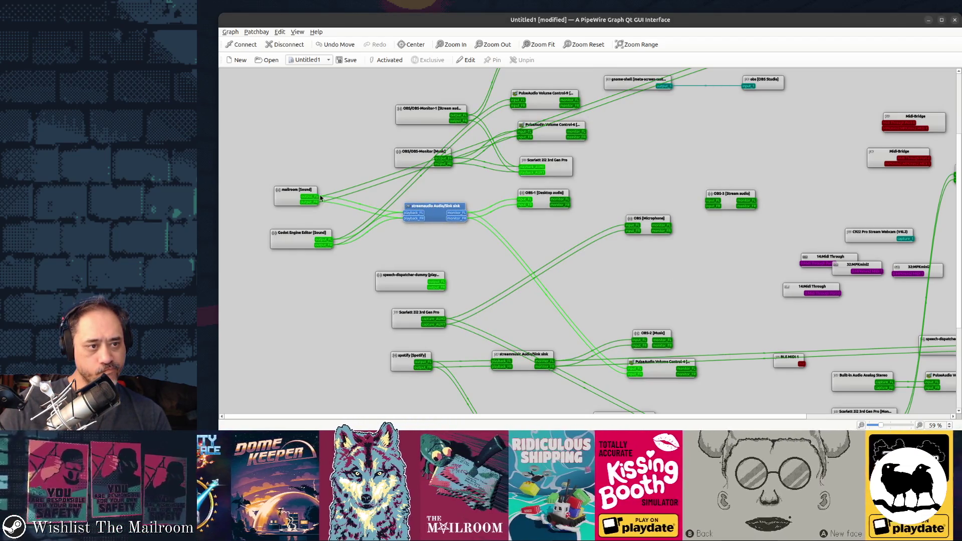
left_click_drag(308, 191, 292, 193)
scroll(646, 201, "up", 3)
scroll(647, 200, "right", 3)
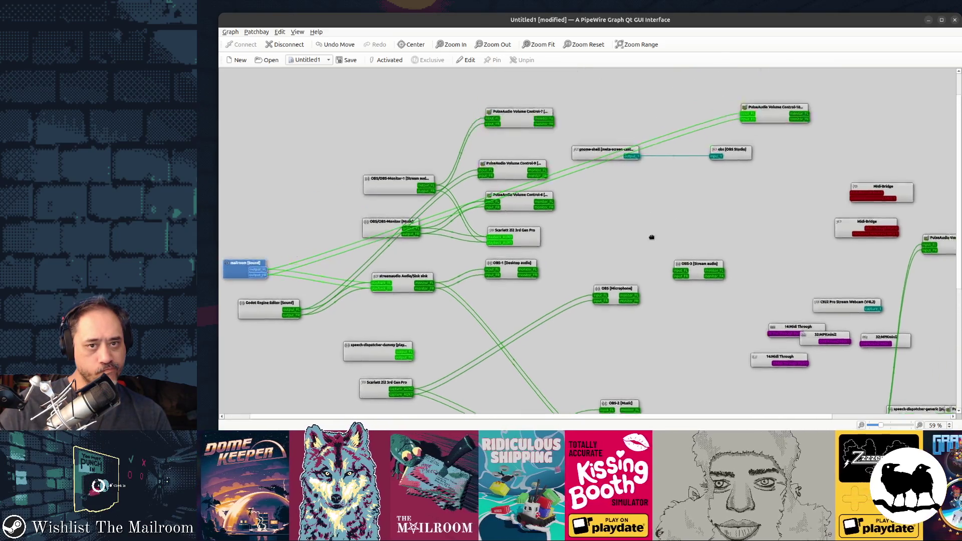
Step: Move the PulseAudio Volume Control -10, -9, -4 and -11 nodes toward the top
mouse_move(727, 146)
left_mouse_down()
mouse_move(452, 207)
mouse_move(560, 91)
mouse_move(364, 86)
left_mouse_up()
scroll(691, 209, "down", 3)
scroll(692, 209, "left", 3)
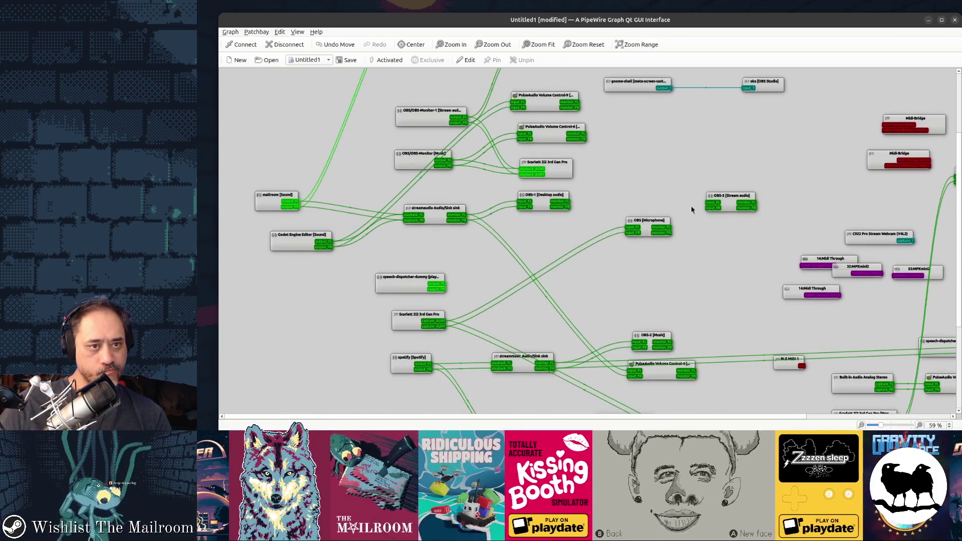
mouse_move(561, 101)
left_mouse_down()
mouse_move(436, 90)
mouse_move(462, 82)
left_mouse_up()
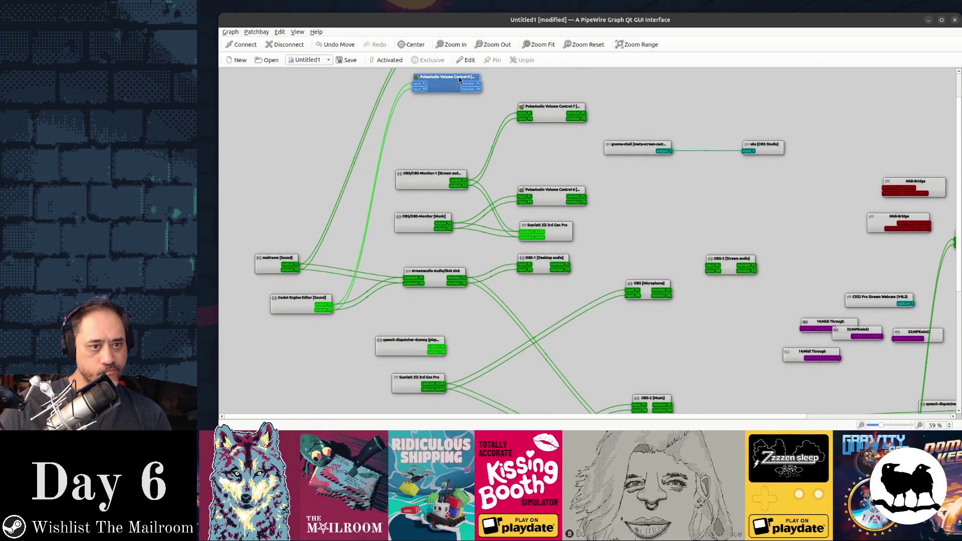
scroll(553, 203, "up", 1)
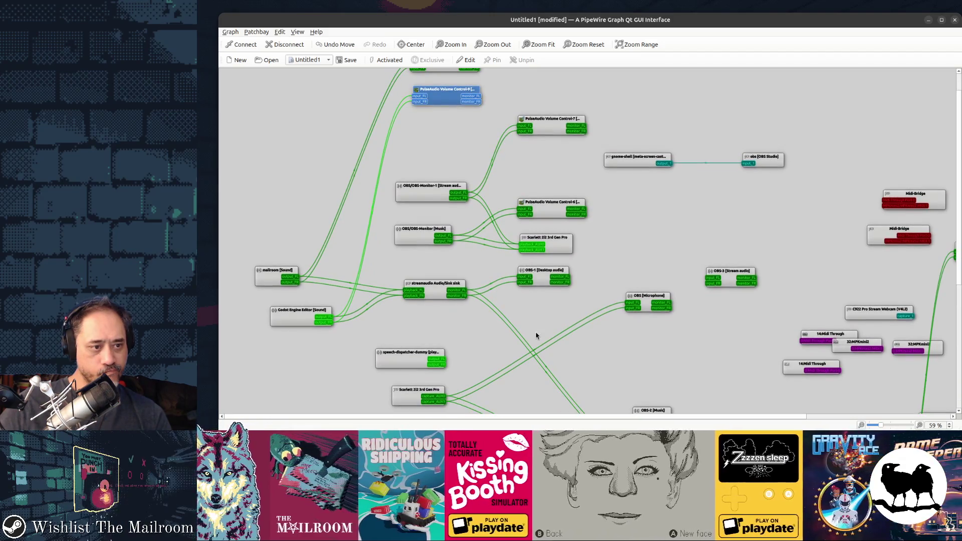
scroll(528, 340, "down", 3)
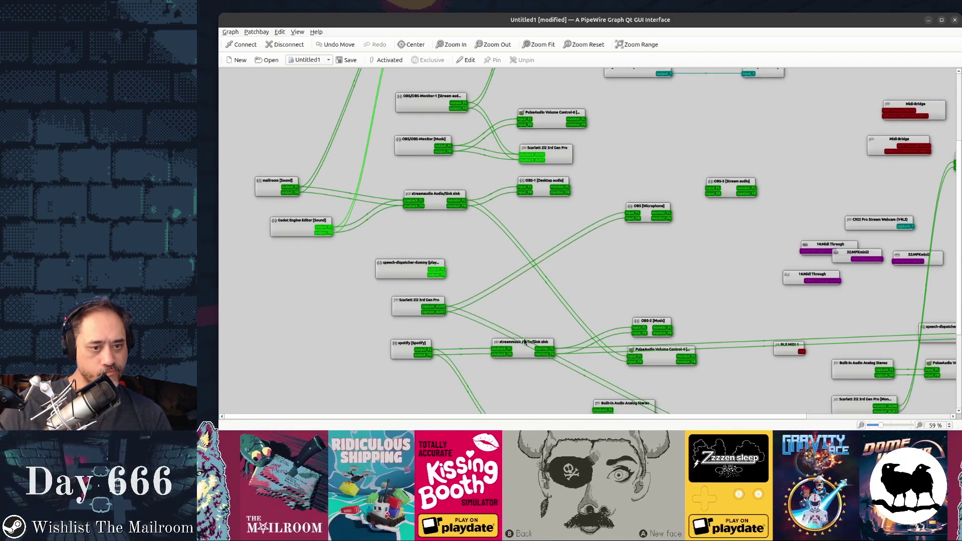
mouse_move(667, 349)
left_mouse_down()
mouse_move(570, 348)
mouse_move(500, 236)
mouse_move(608, 252)
left_mouse_up()
mouse_move(877, 303)
left_mouse_down()
mouse_move(620, 51)
mouse_move(551, 112)
mouse_move(565, 158)
left_mouse_up()
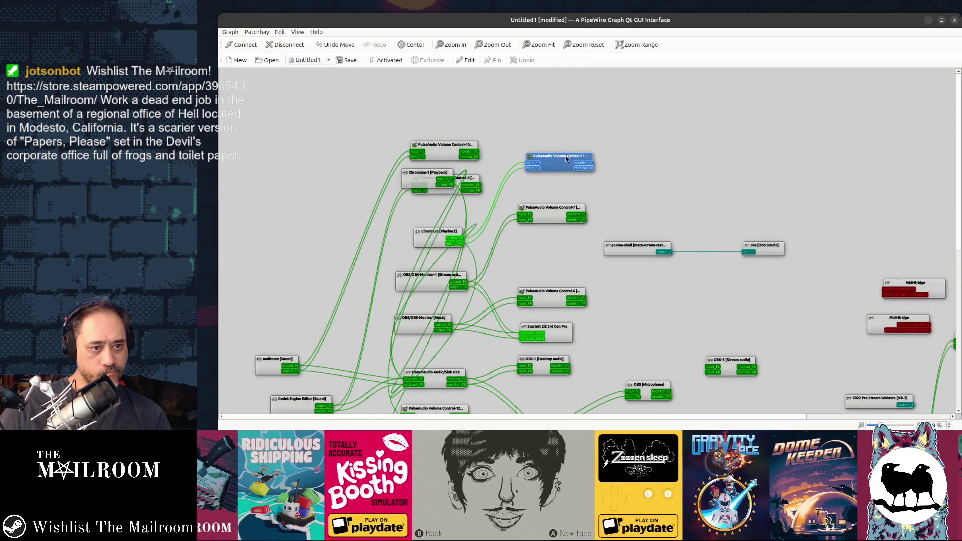
Step: Shift Chromium to the graph's left edge, lower spotify and raise the streamaudio sink
mouse_move(434, 237)
left_mouse_down()
mouse_move(416, 232)
mouse_move(262, 268)
mouse_move(282, 272)
left_mouse_up()
scroll(409, 275, "down", 5)
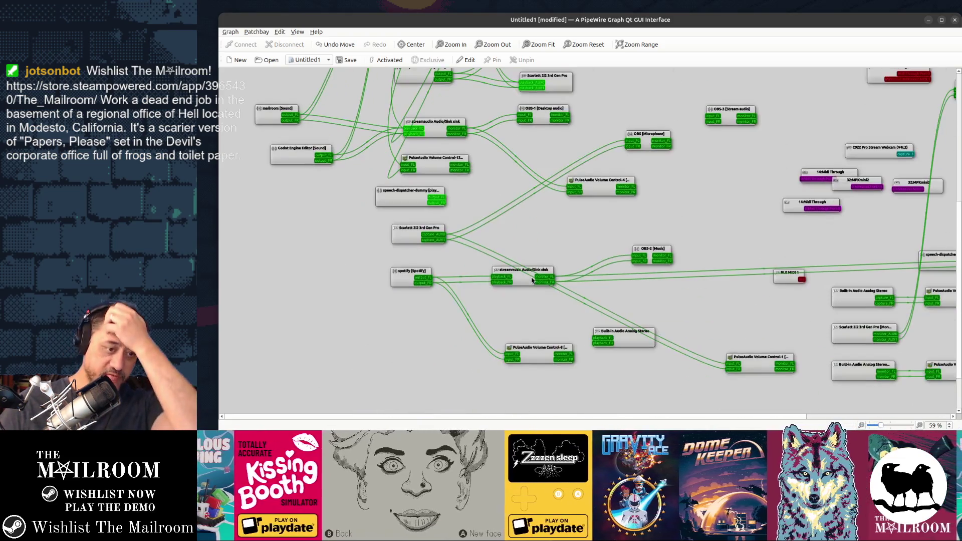
left_click_drag(409, 275, 404, 302)
left_click(367, 286)
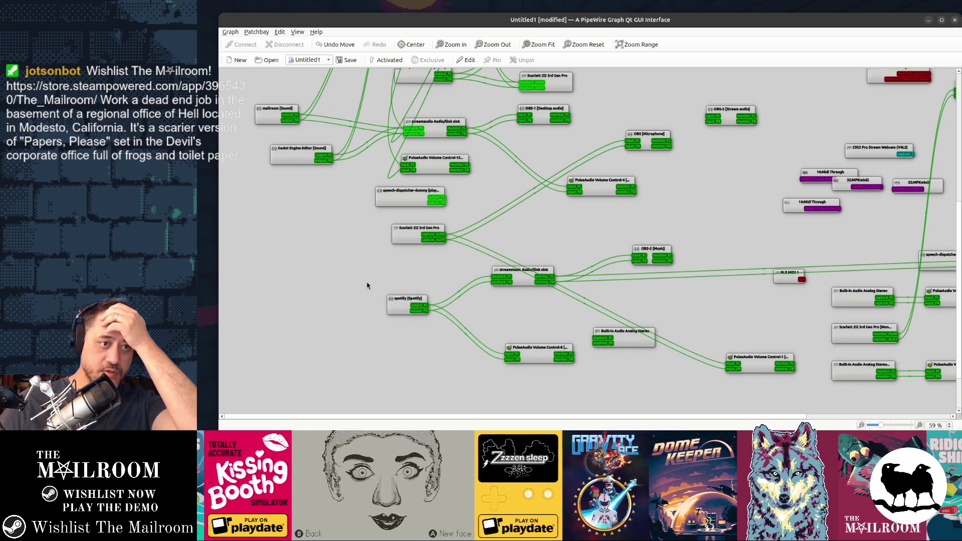
left_click_drag(439, 132, 440, 125)
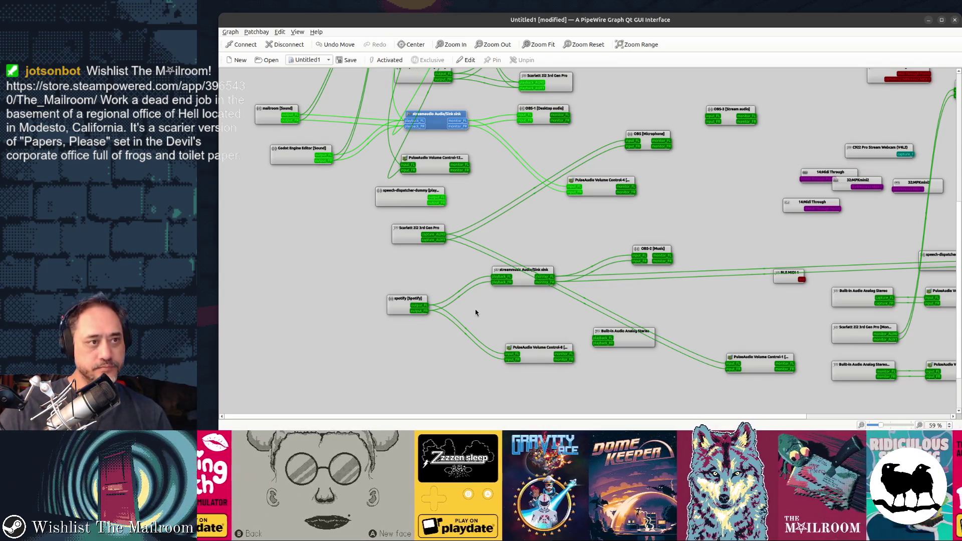
key("super")
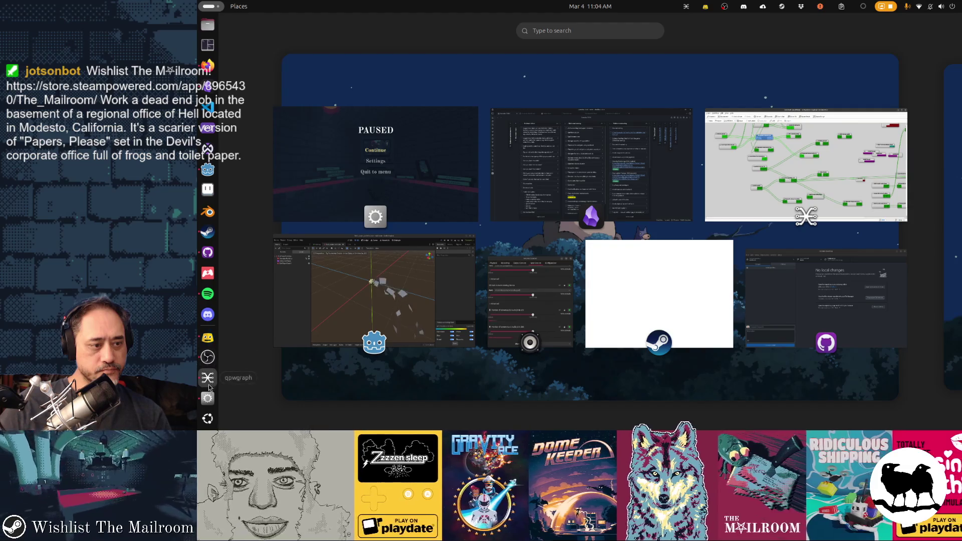
Step: Close the Volume Control window from the overview and bring qpwgraph back to the front
scroll(210, 320, "down", 1)
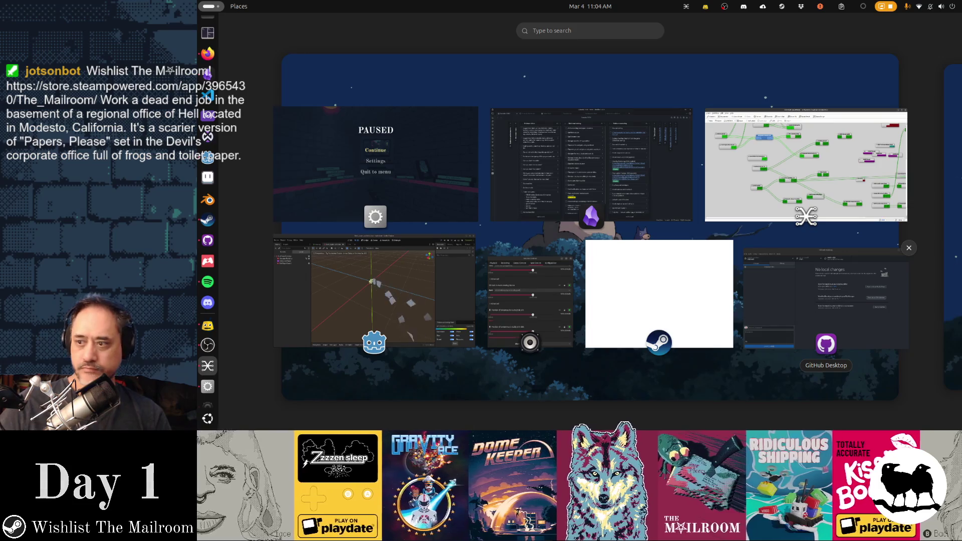
key("super")
key("super")
left_click(574, 257)
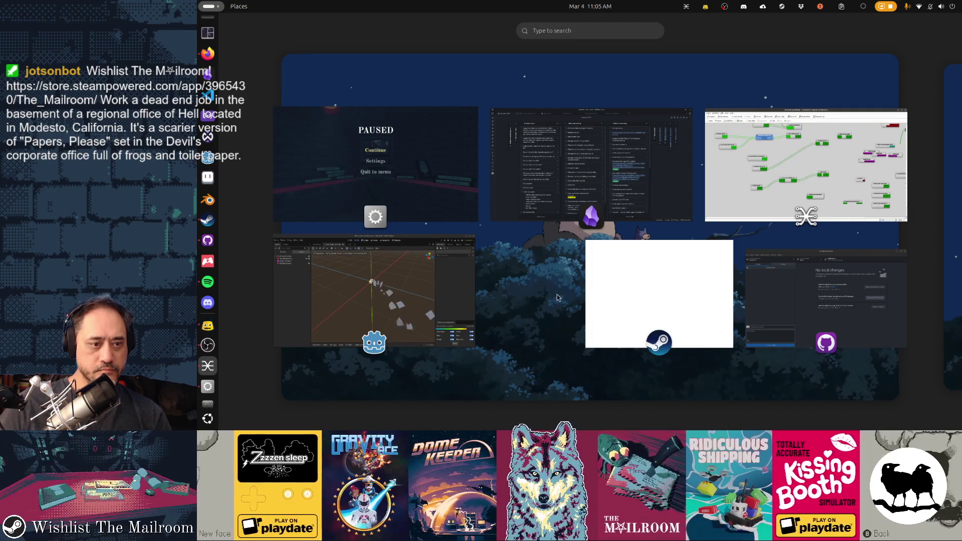
left_click(557, 293)
scroll(583, 241, "up", 1)
scroll(584, 241, "up", 3)
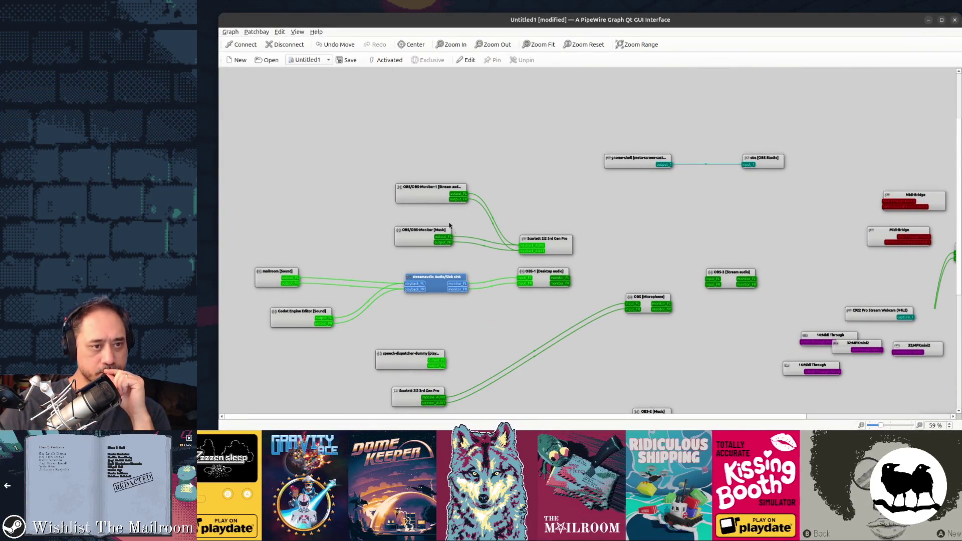
Step: Shift OBS-Monitor-1 slightly left and move OBS [Microphone] down beside the Scarlett input
left_click_drag(430, 198, 420, 203)
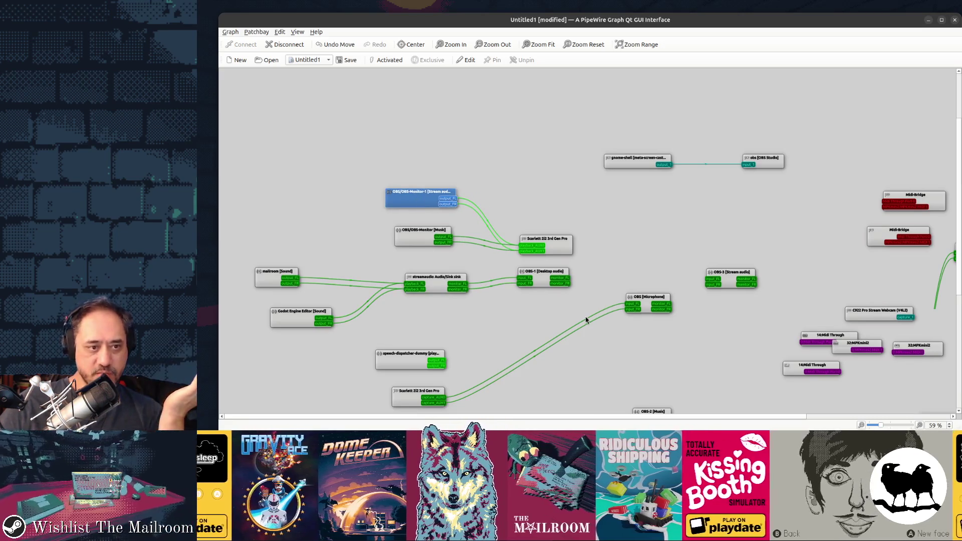
scroll(586, 318, "down", 3)
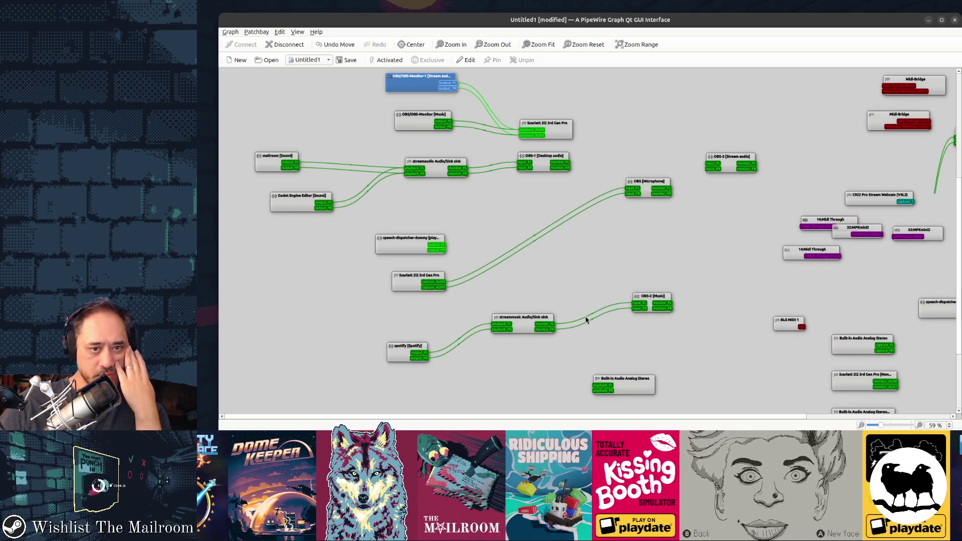
left_click_drag(642, 182, 538, 262)
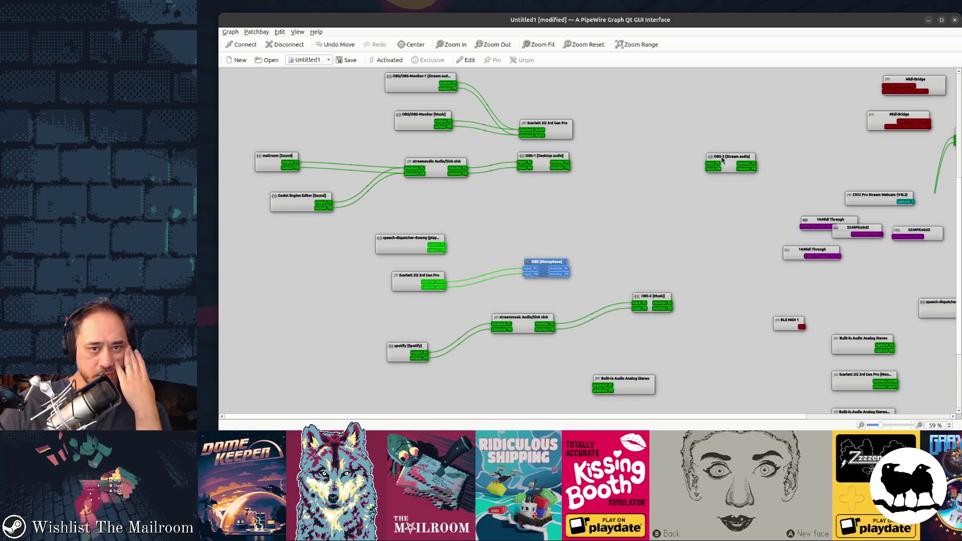
Step: Place OBS-3 [Stream audio] below OBS-1 and connect streamaudio monitor_FR to its input_FR
left_click_drag(734, 158, 552, 88)
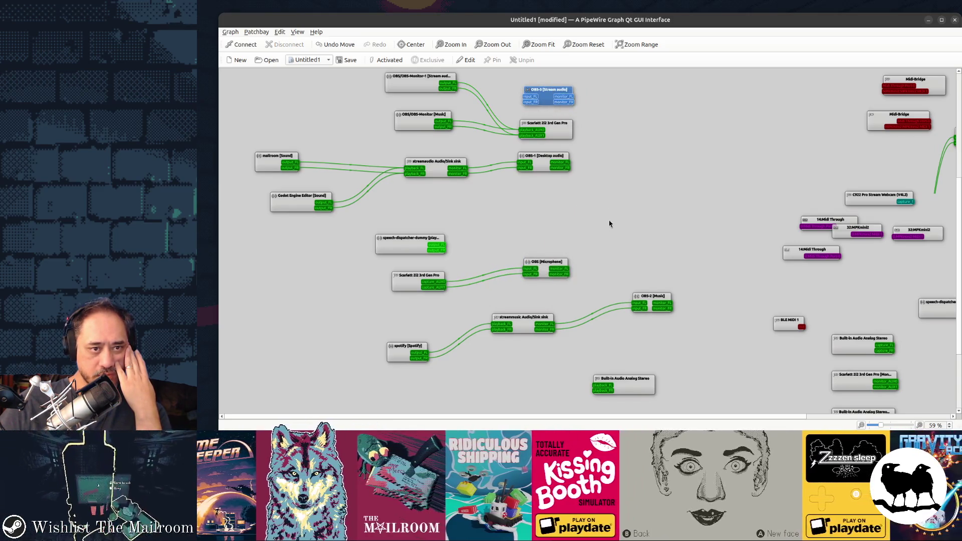
scroll(609, 224, "up", 3)
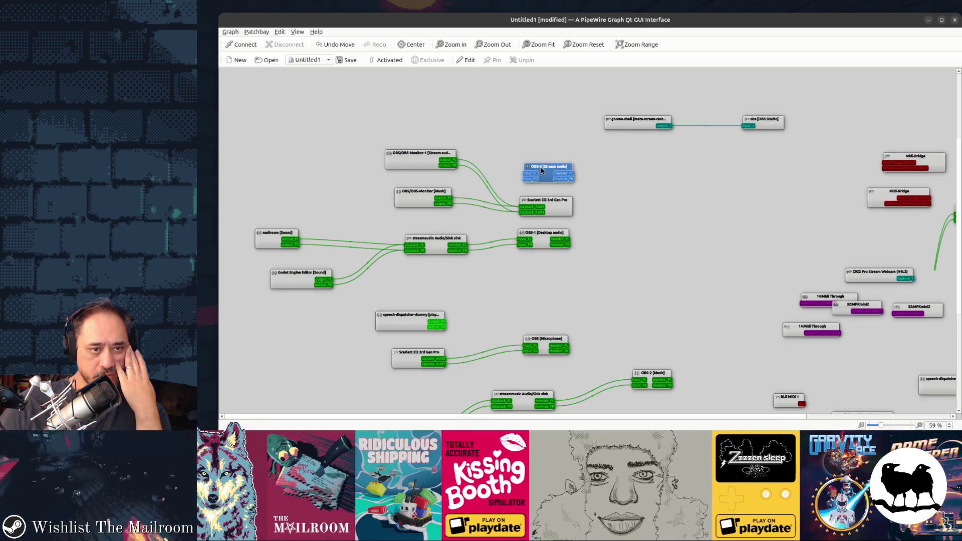
mouse_move(541, 171)
left_mouse_down()
mouse_move(570, 264)
mouse_move(538, 261)
left_mouse_up()
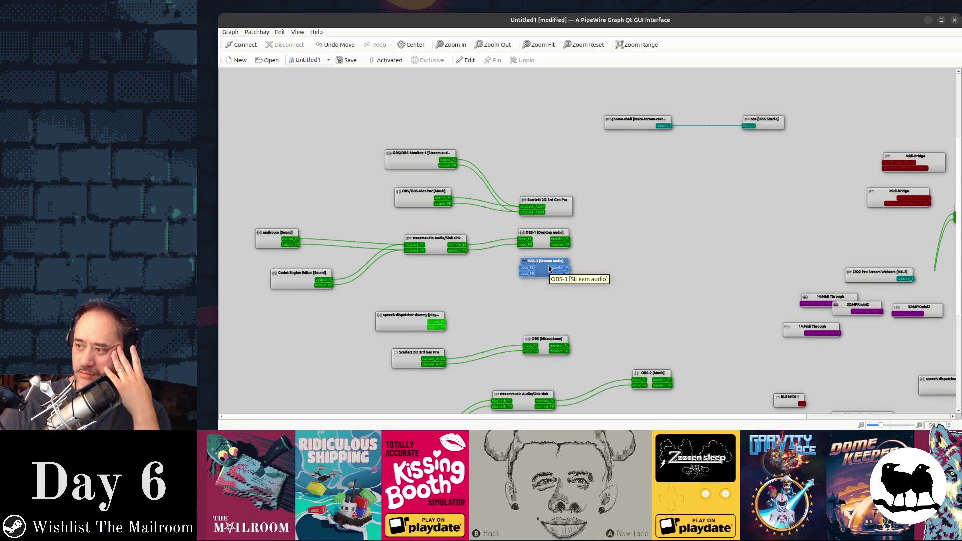
left_click_drag(466, 251, 525, 271)
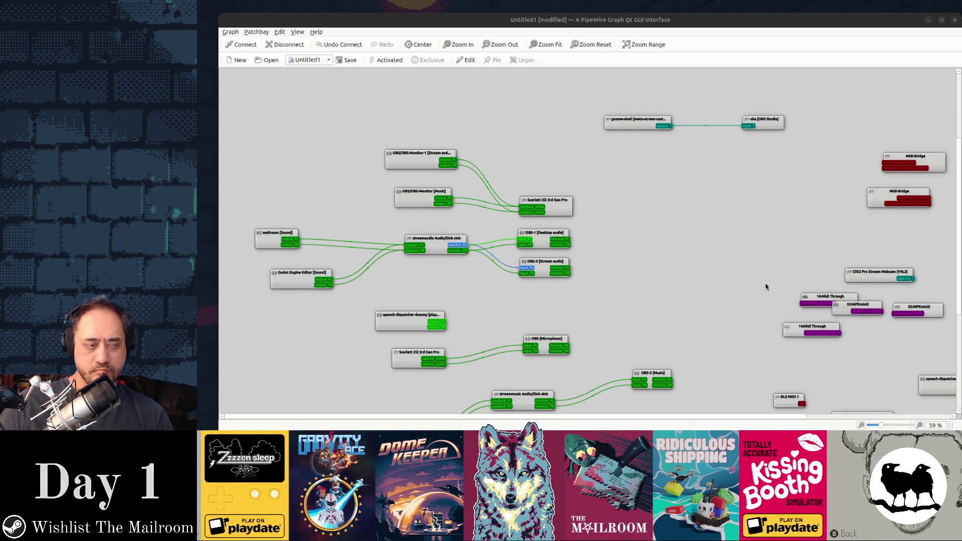
key("alt+Tab")
key("alt+Tab")
key("alt+Tab")
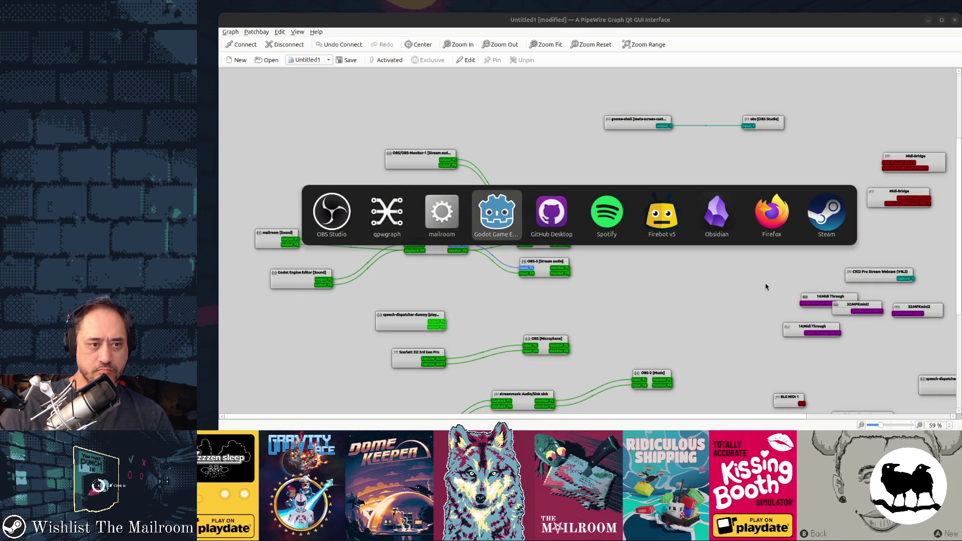
Step: Quit the paused Mailroom run to the main menu, confirm losing progress, then quit the game
key("alt+shift+Tab")
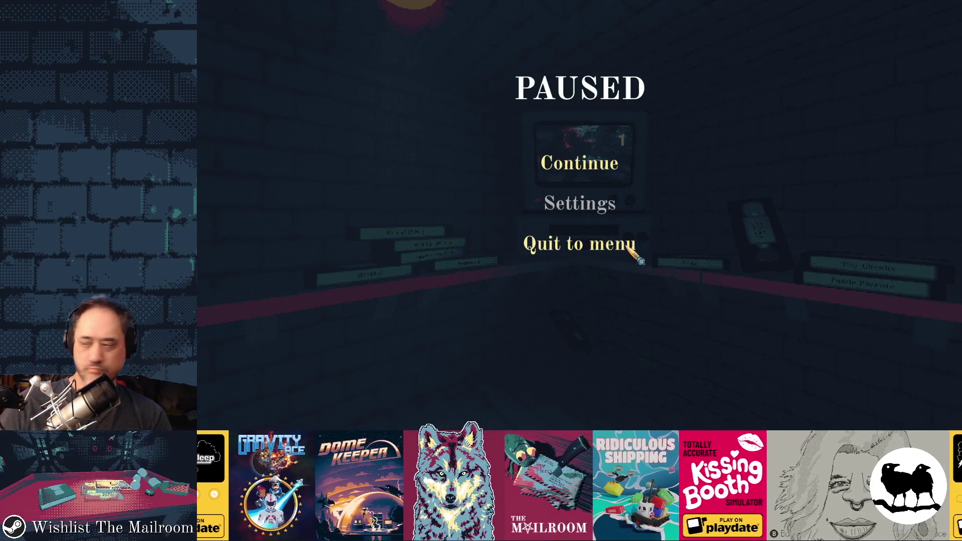
left_click(628, 246)
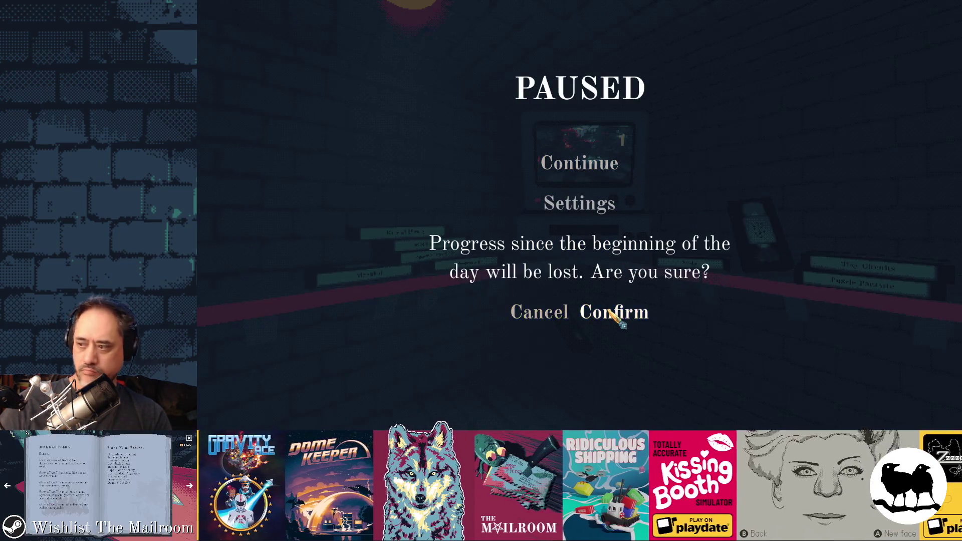
left_click(611, 310)
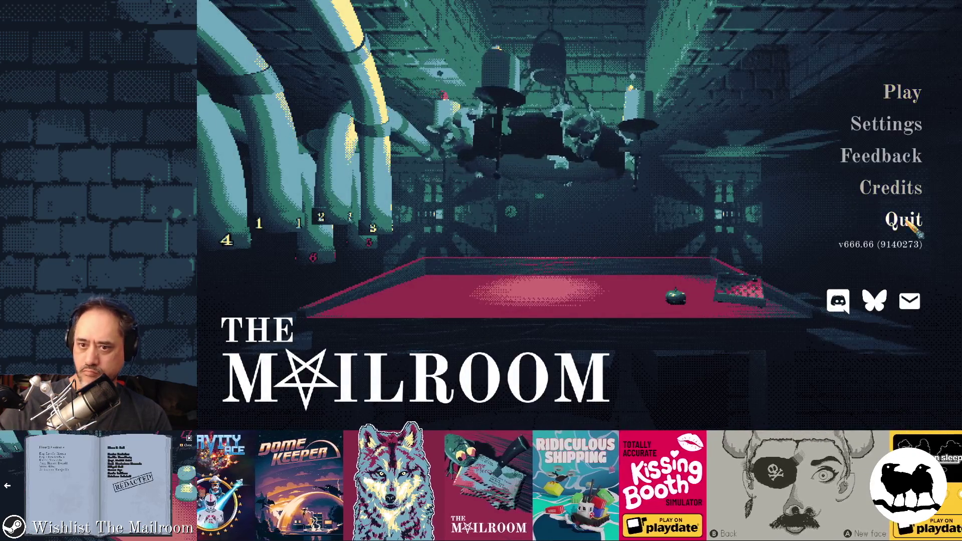
left_click(900, 219)
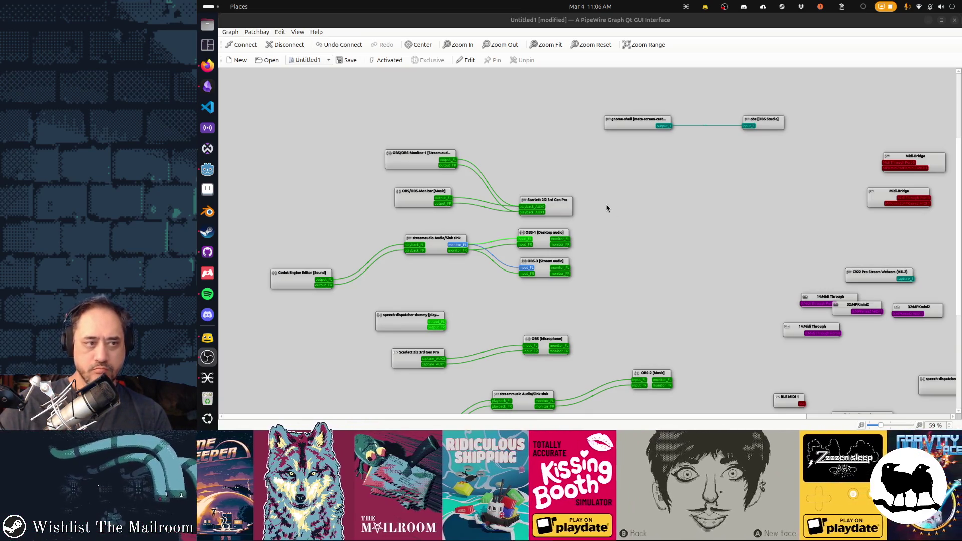
Step: Bring the Godot editor forward and run the mailroom project with F5
left_click(208, 171)
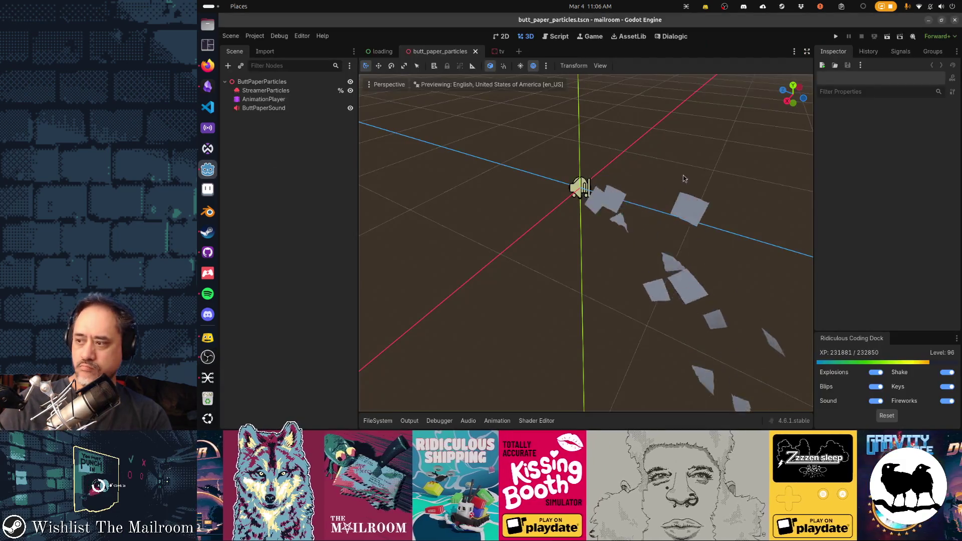
key("F5")
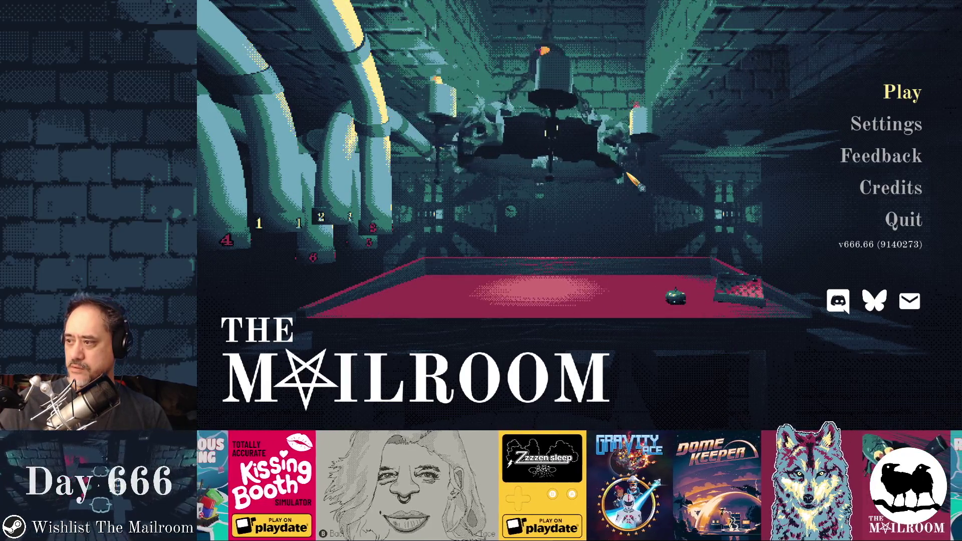
Step: Start a new run, insert the tape into the Security Office VCR, then pause the game
key("Return")
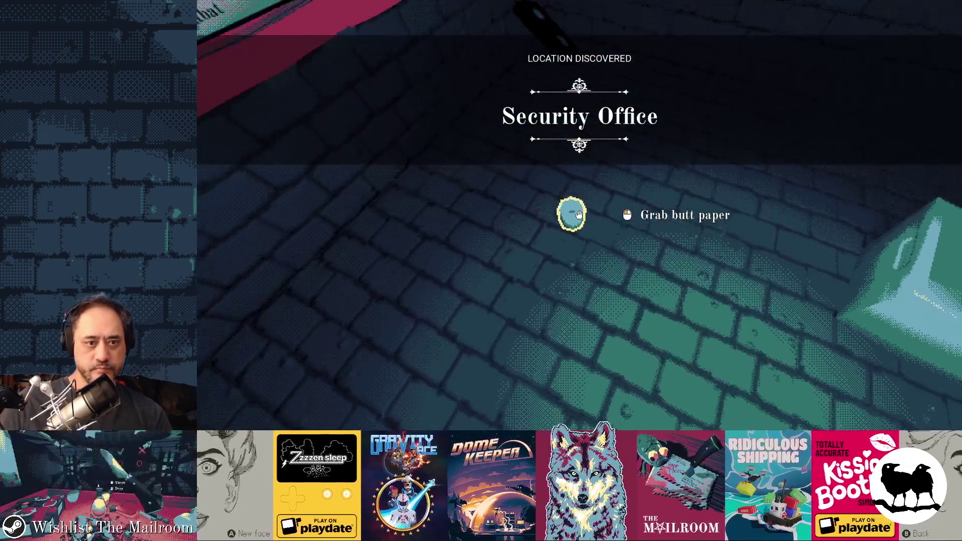
left_click(579, 215)
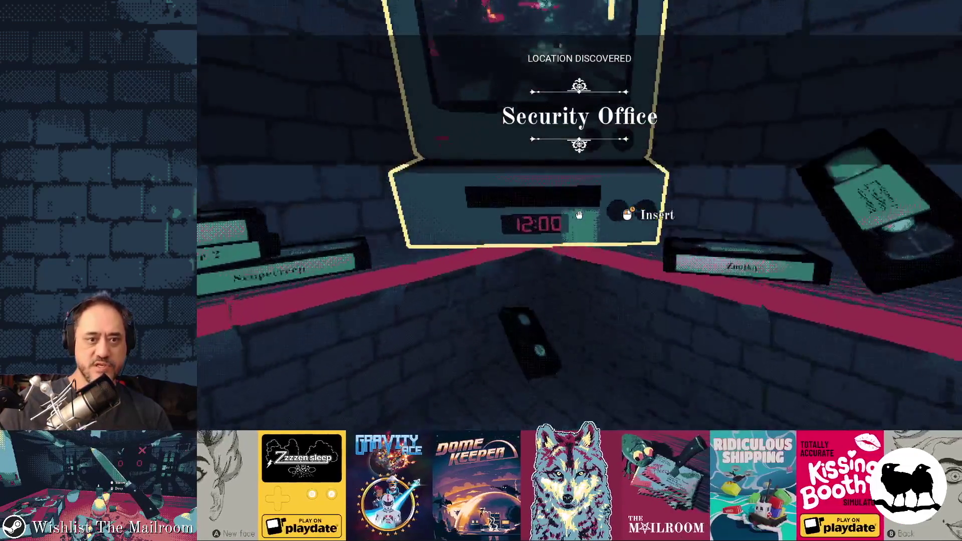
left_click(579, 215)
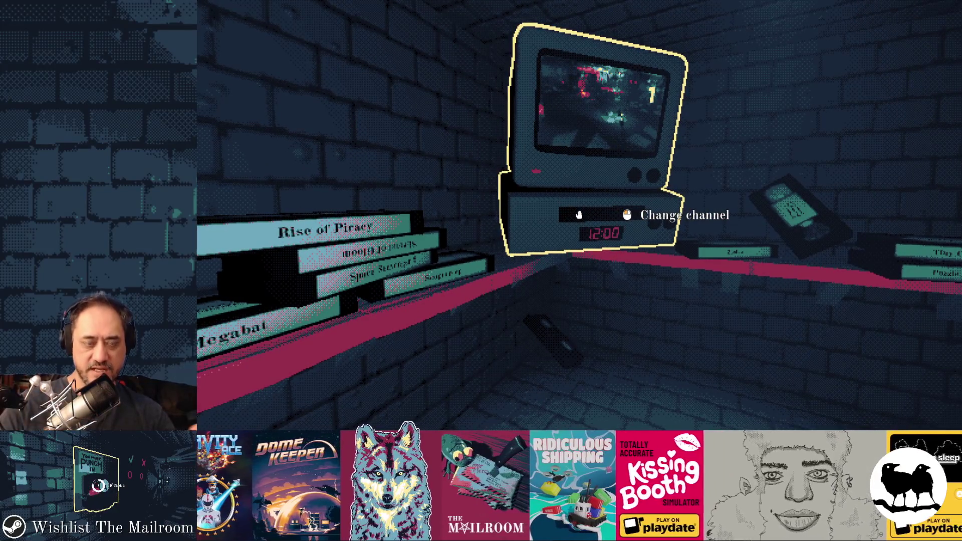
key("Escape")
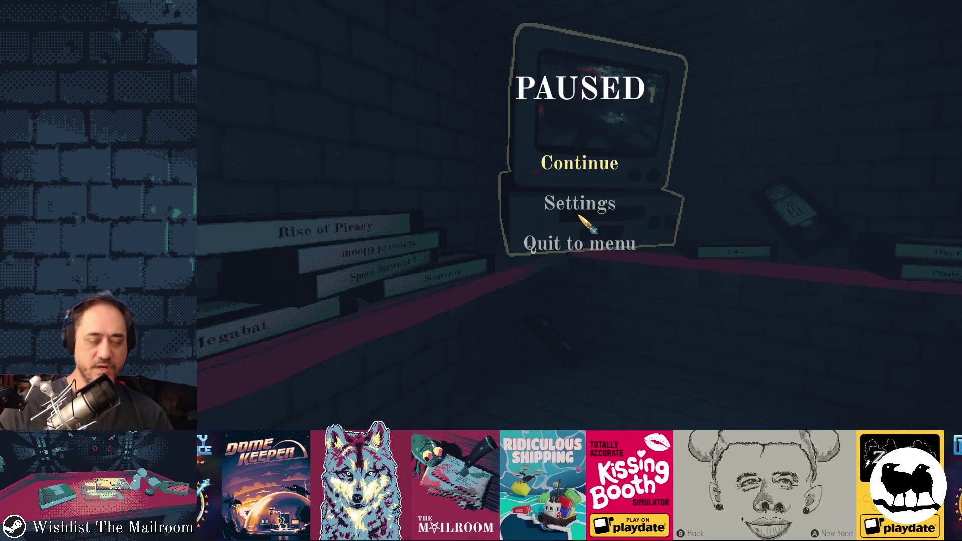
key("alt+Tab")
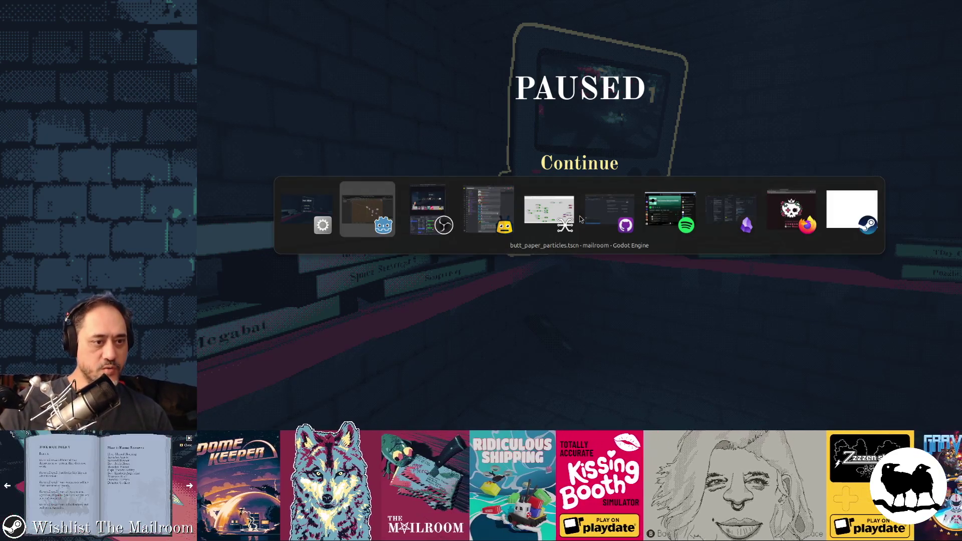
Step: Return to the Godot editor and close the butt_paper_particles scene tab
key("Escape")
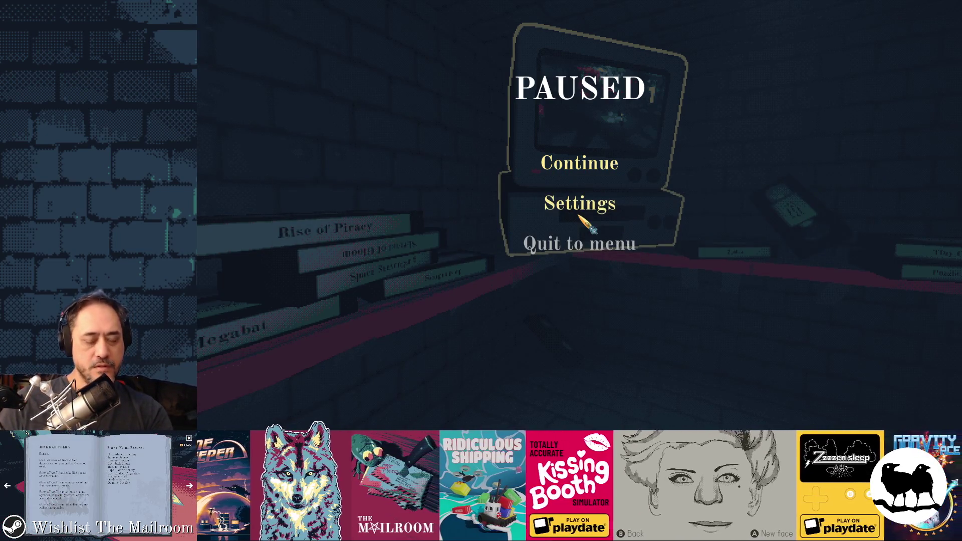
key("alt+Tab")
key("alt+Tab")
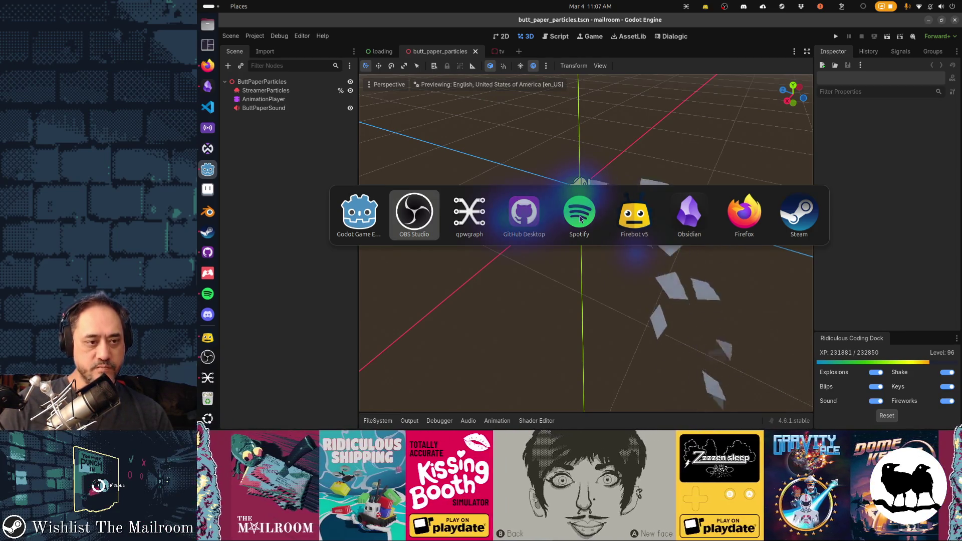
key("Tab")
key("Tab")
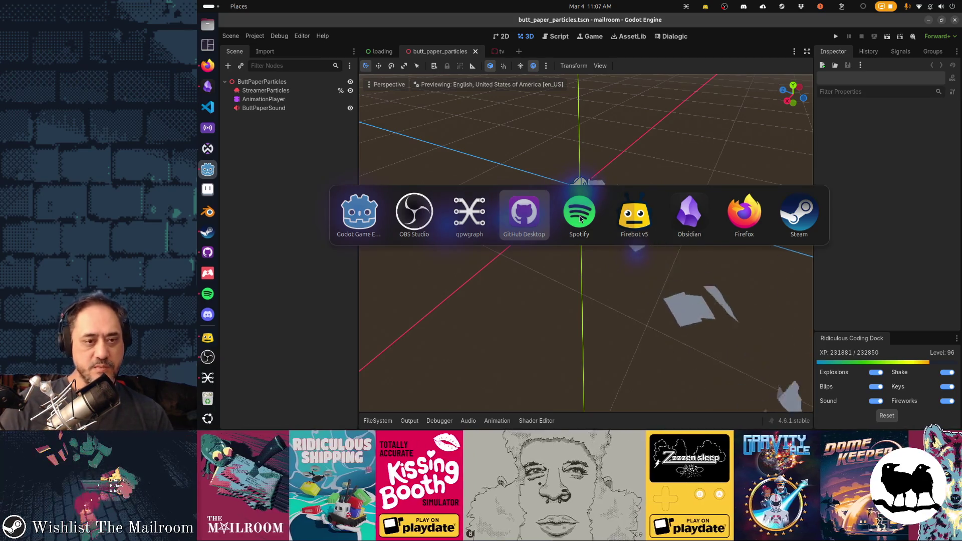
key("Tab")
key("Tab")
key("Tab")
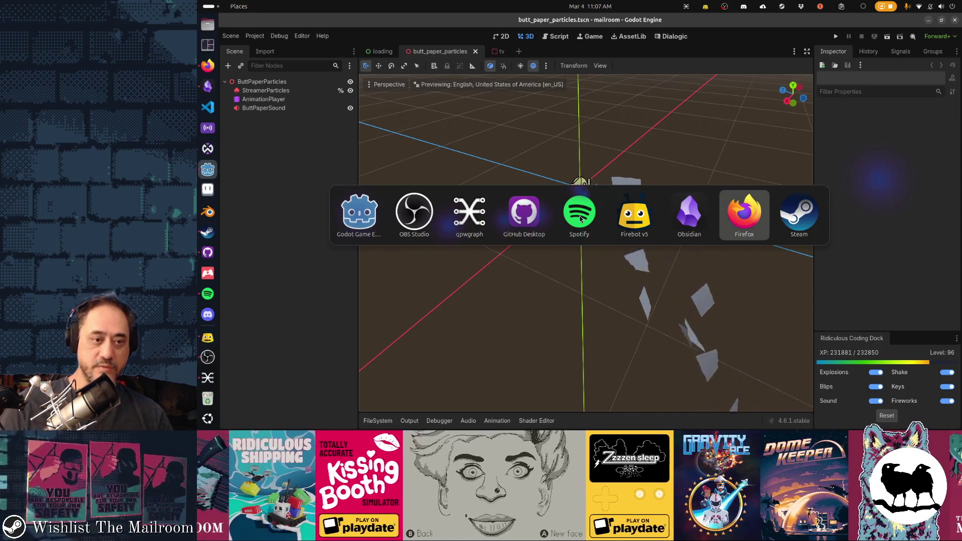
key("Tab")
key("Tab")
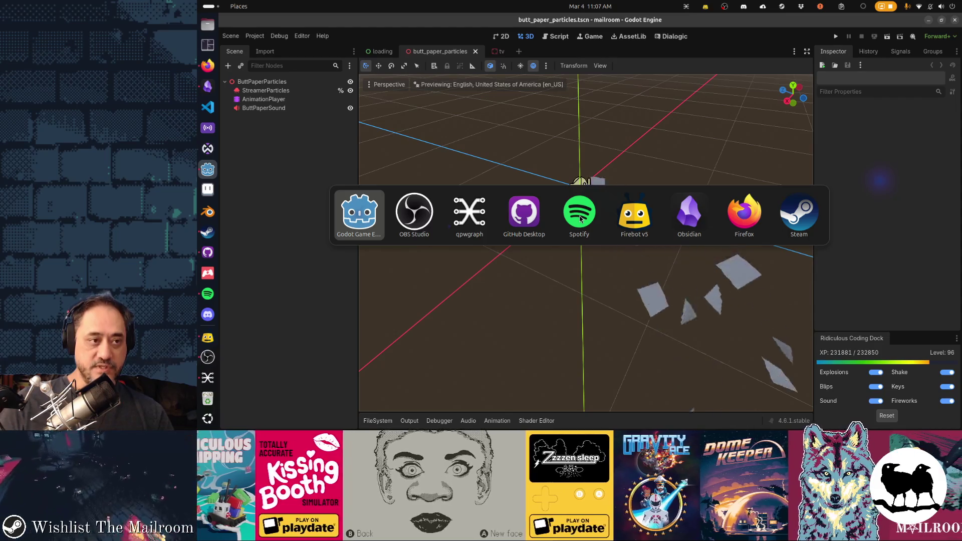
key("alt")
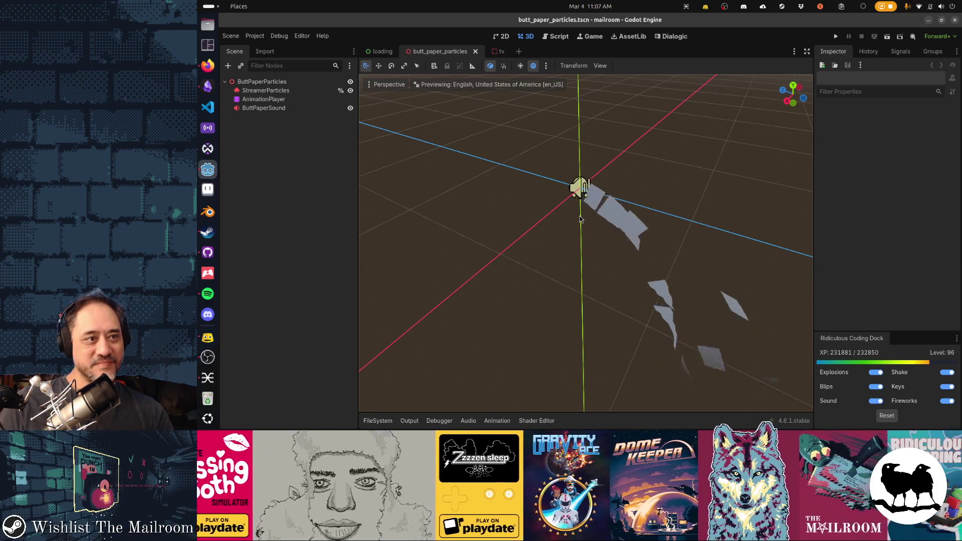
key("ctrl+shift+w")
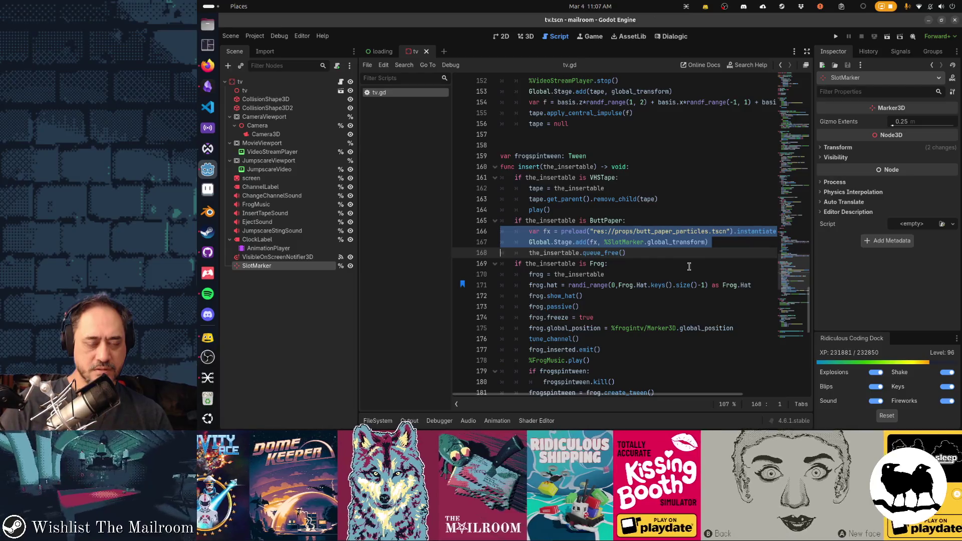
Step: Duplicate the two particle-spawning lines and delete the redundant var on the copy
key("ctrl+c")
key("ctrl+v")
key("Home")
key("ctrl+shift+Right")
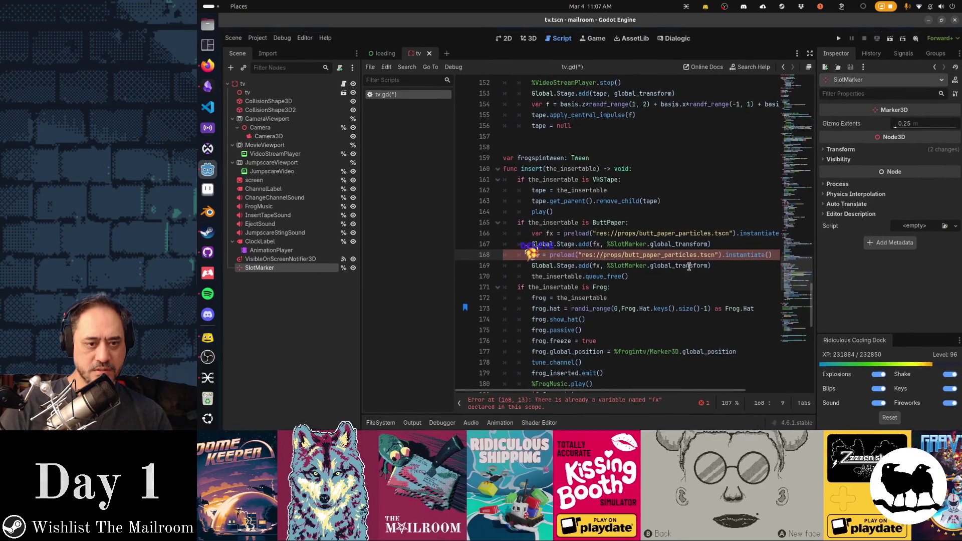
key("BackSpace")
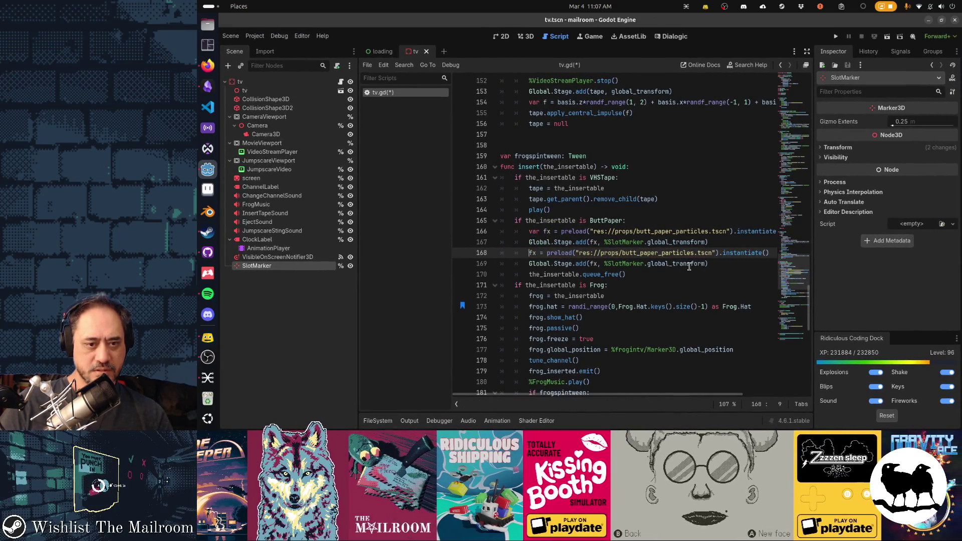
Step: Add a 'var xform = %SlotMarker.global_transform' line above the first add call
key("Up")
key("Left")
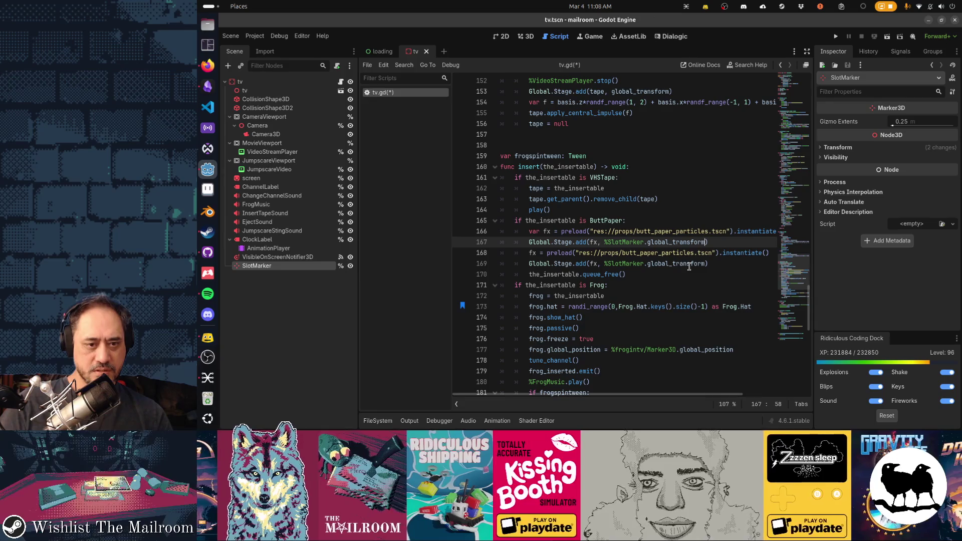
key("ctrl+shift+Left")
key("ctrl+shift+Left")
key("ctrl+shift+Left")
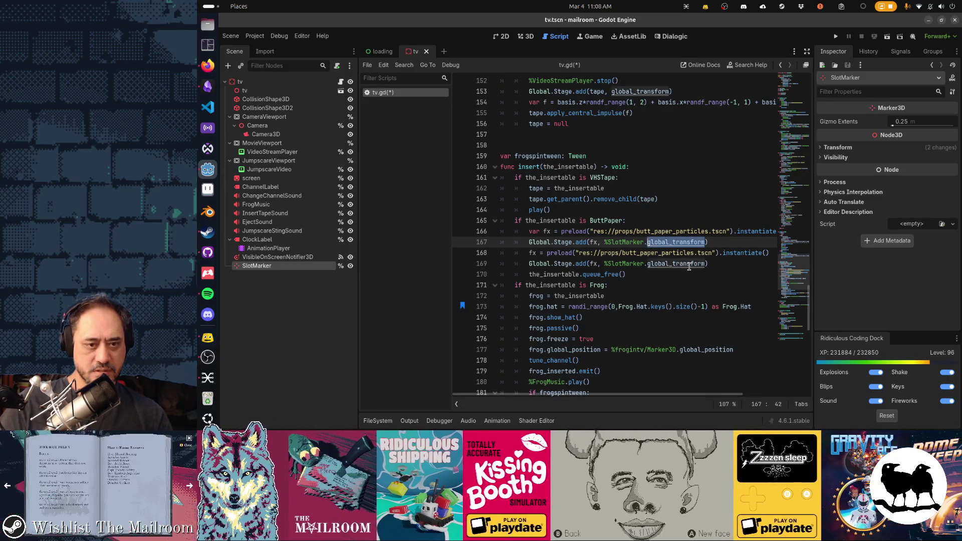
key("ctrl+c")
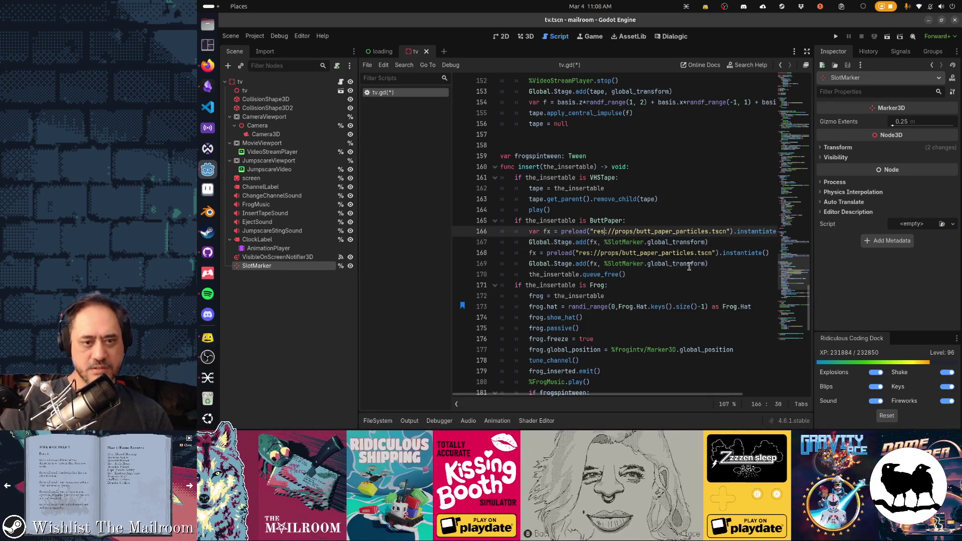
key("ctrl+shift+Return")
type("var xfrm")
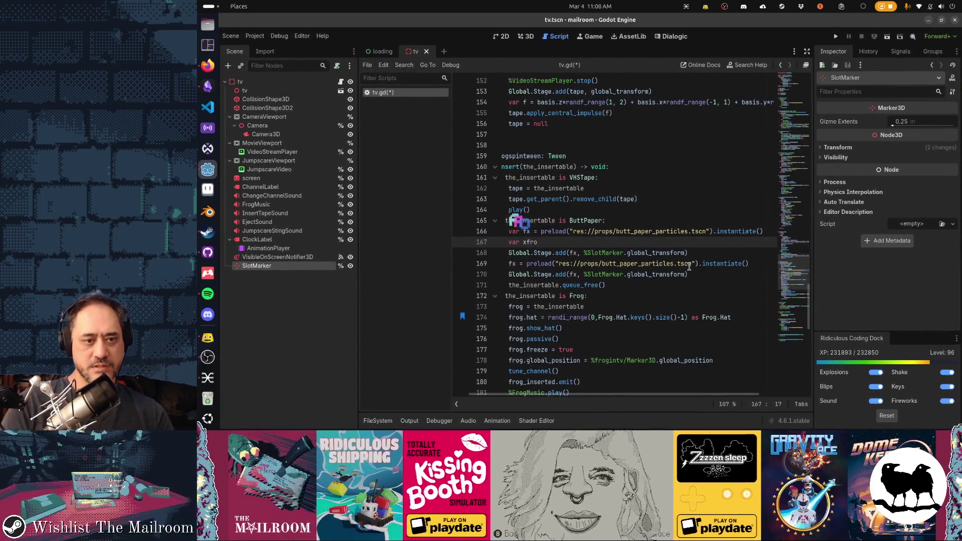
key("BackSpace")
key("BackSpace")
type("orm = 1")
key("BackSpace")
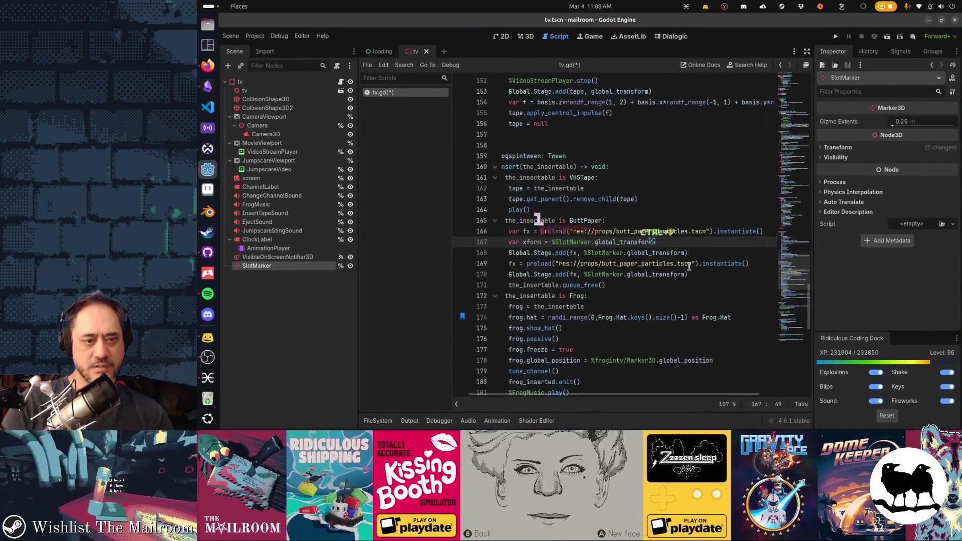
key("ctrl+v")
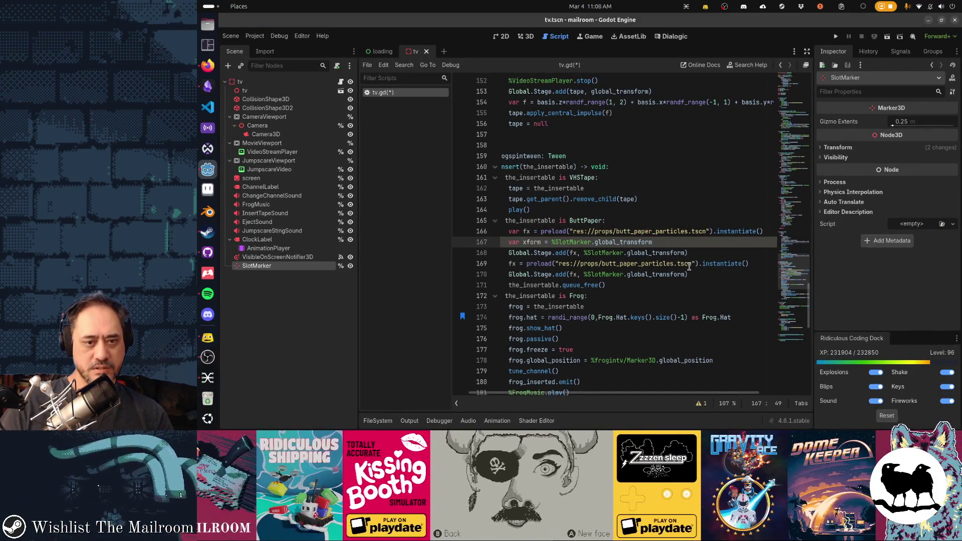
key("Return")
type("xform.ori")
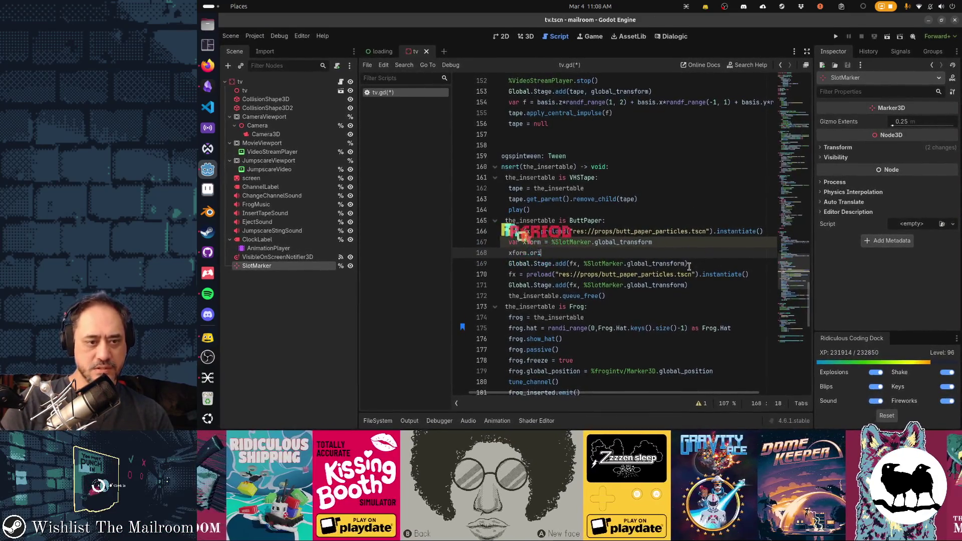
key("ctrl+x")
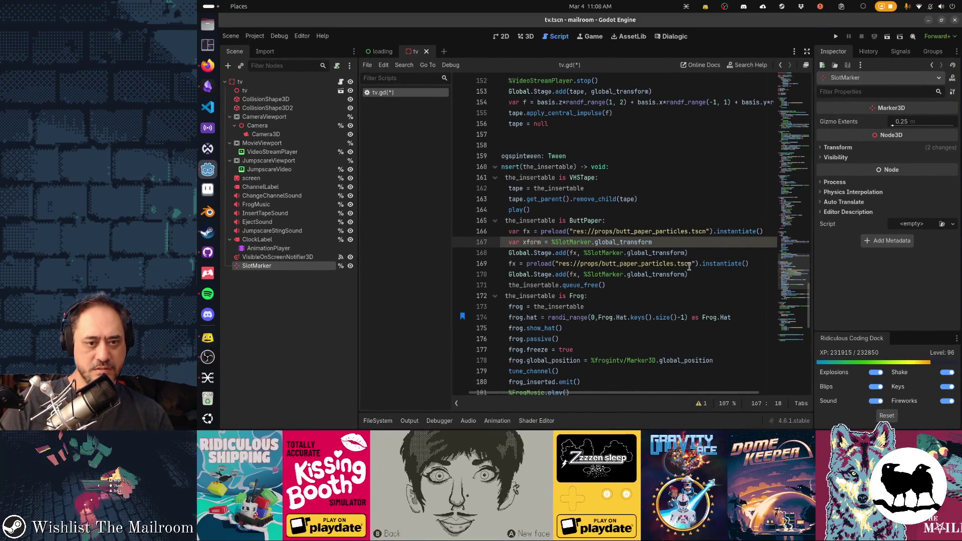
Step: Replace the transform argument with xform in both add calls
key("Down")
key("ctrl+shift+Right")
key("ctrl+shift+Right")
key("ctrl+shift+Right")
type("x")
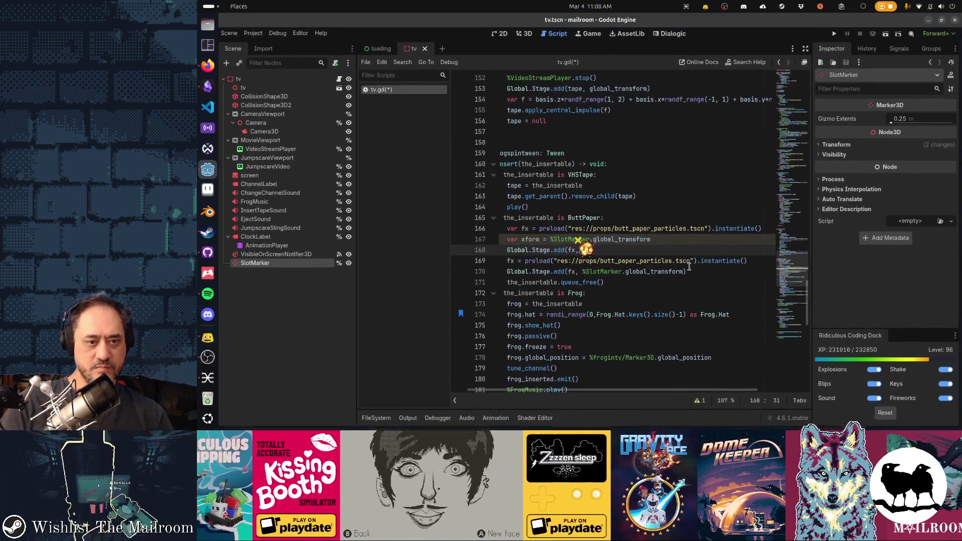
type("f")
key("Return")
key("Down")
key("Down")
key("ctrl+shift+Right")
key("ctrl+shift+Right")
key("ctrl+shift+Right")
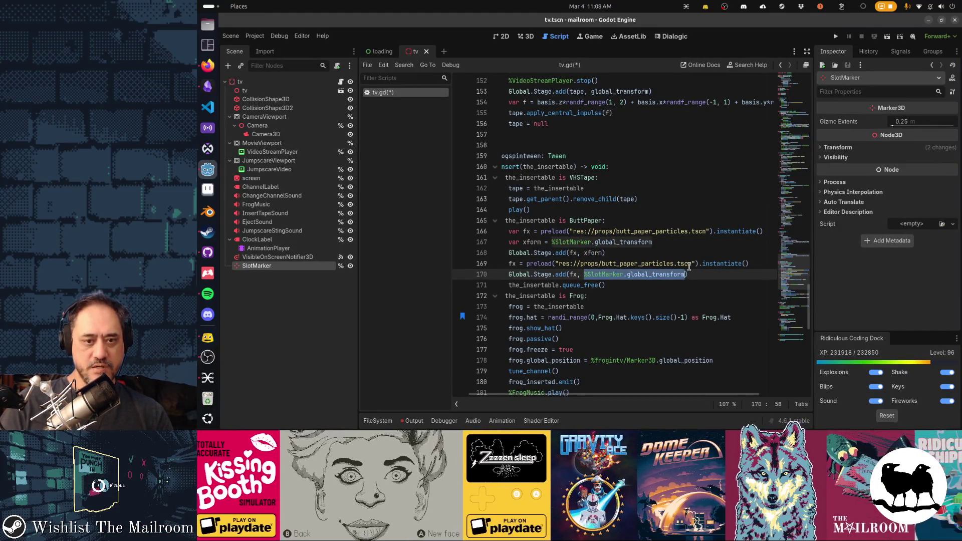
type("xform")
key("Escape")
Step: Insert 'xform.origin += Vector3(0.1,0,0)' below line 169
key("Up")
key("Up")
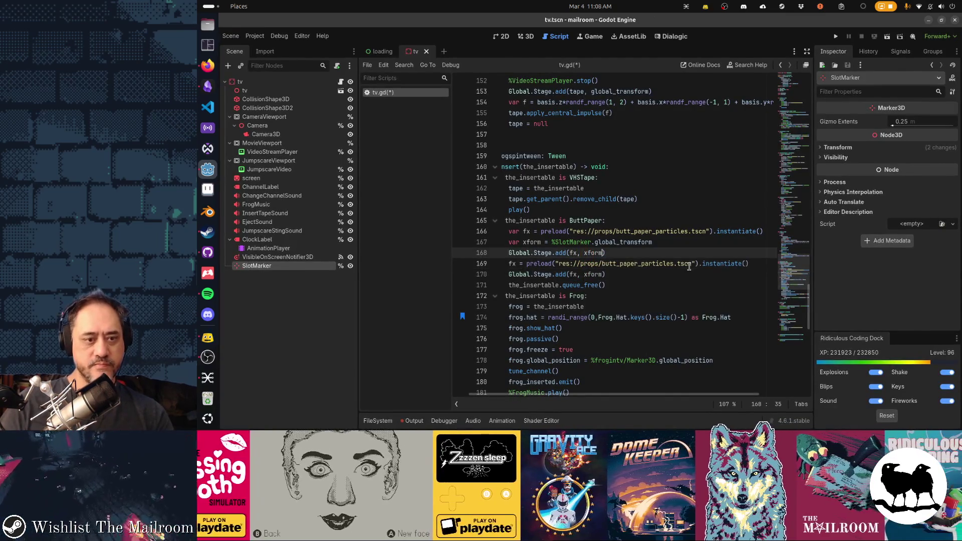
key("Down")
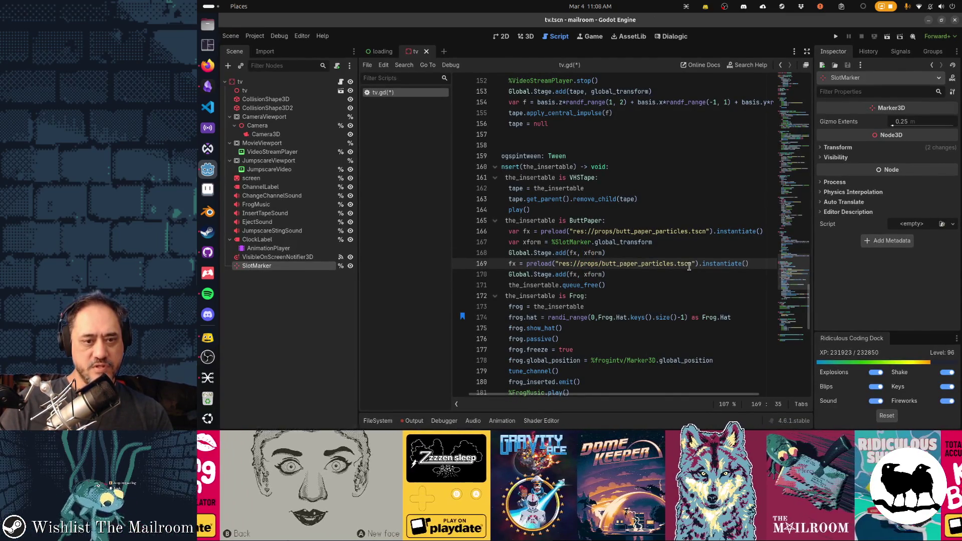
key("End")
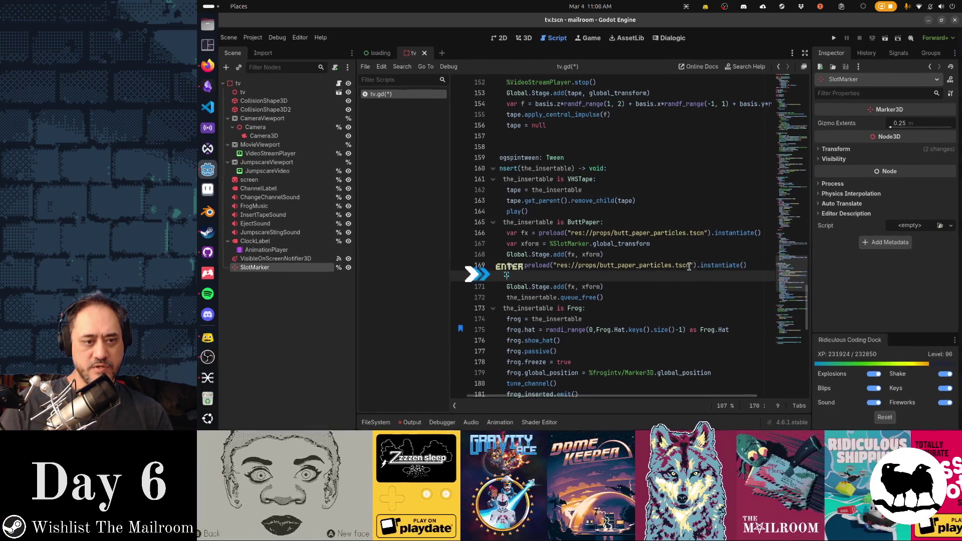
key("Return")
type("xform.origin += ")
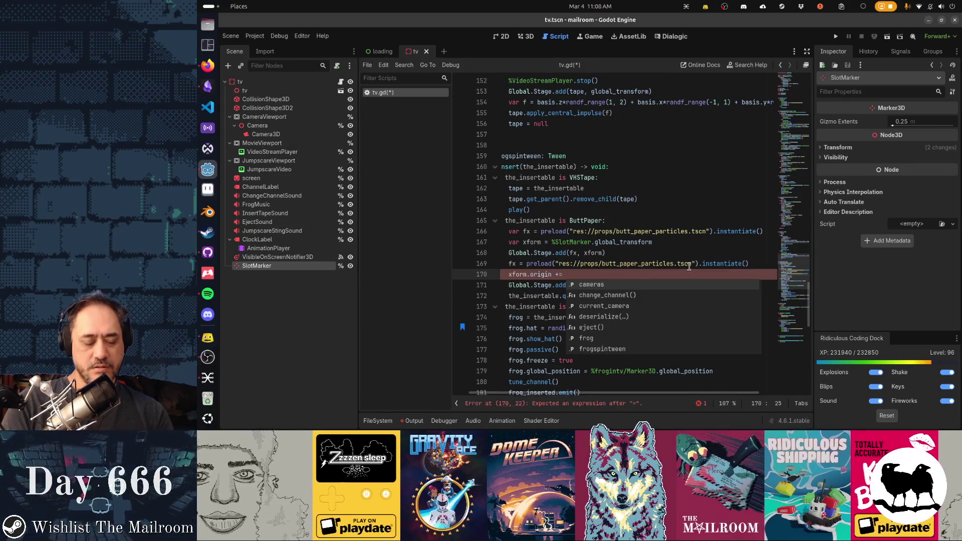
type("0.1")
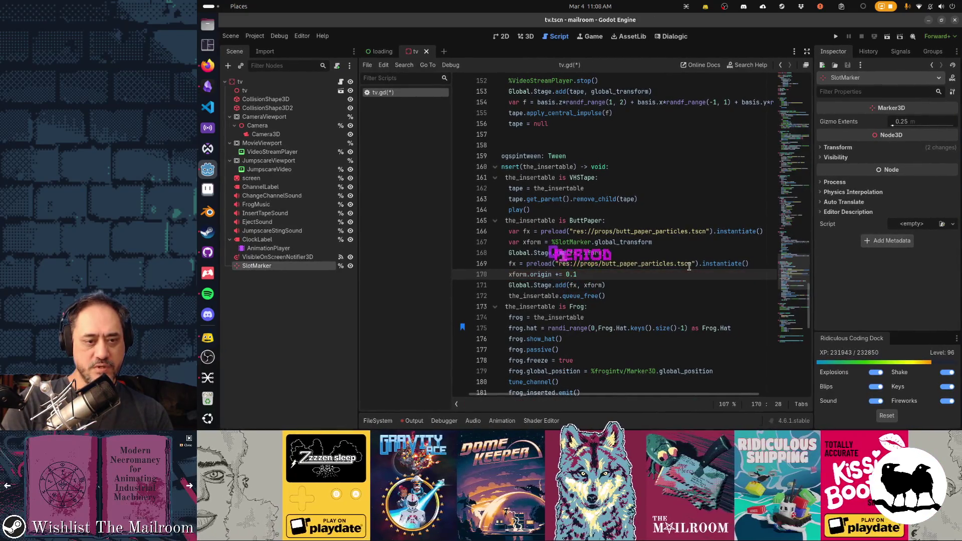
key("BackSpace")
key("BackSpace")
key("BackSpace")
type("ctor3(0.")
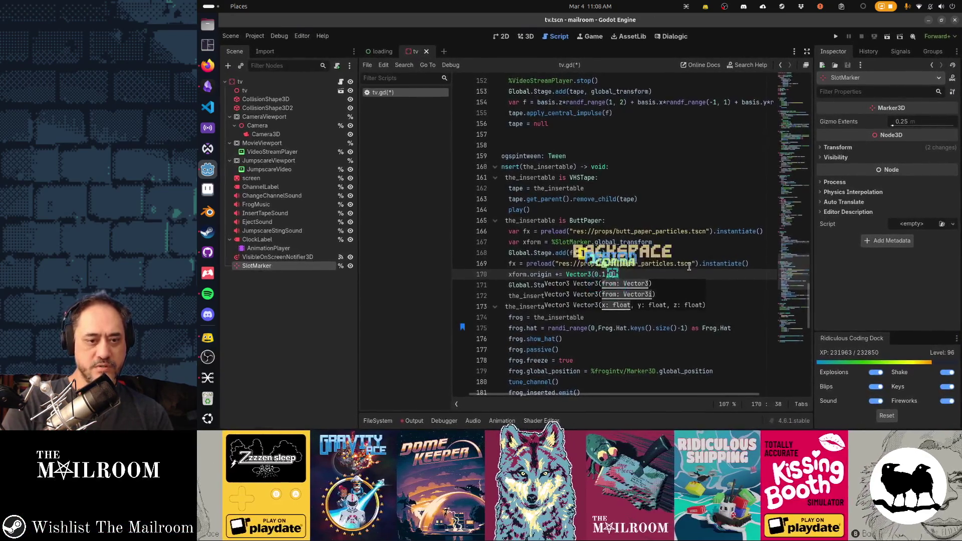
type("1,0,0)")
Step: Copy the offset line above the first add call and make it -0.1
key("ctrl+c")
key("Up")
key("Up")
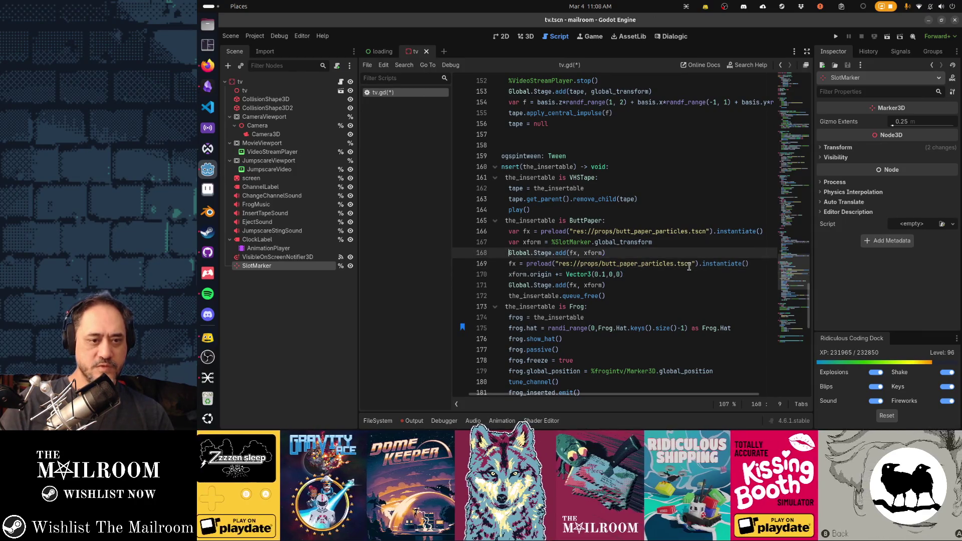
key("ctrl+v")
key("Left")
type("-")
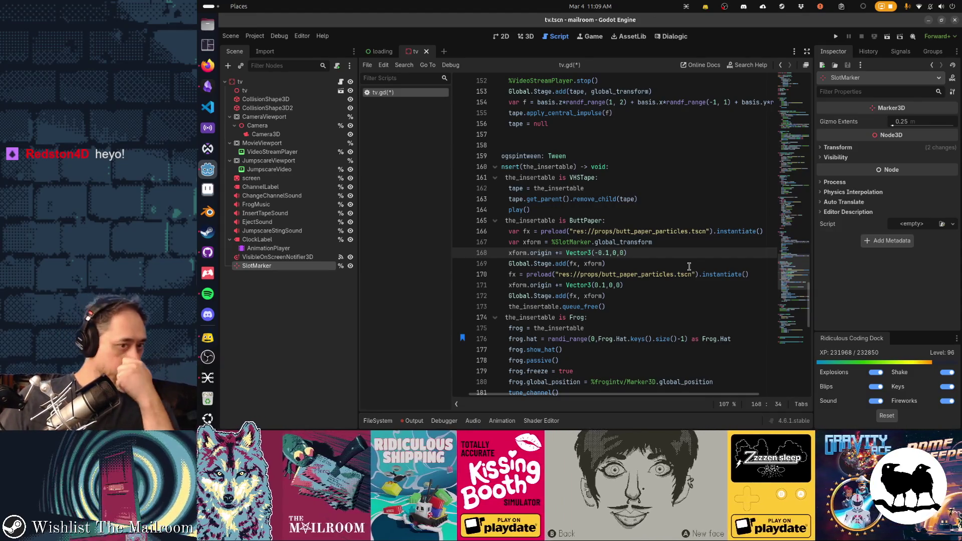
type("+")
Step: Save tv.gd and switch to the 3D editor showing the TV scene
left_click(692, 289)
key("ctrl+s")
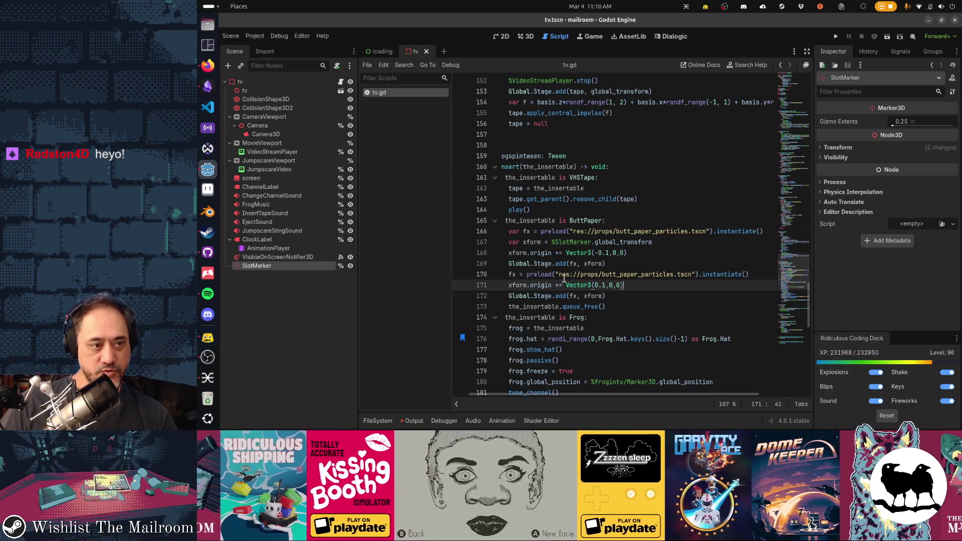
key("ctrl+F2")
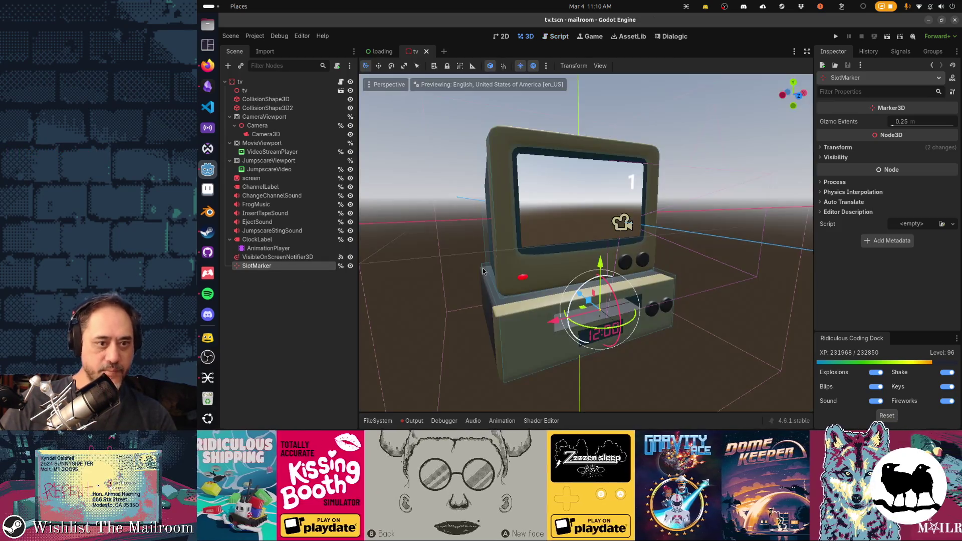
Step: View the TV from below, nudge the slot marker's rotation, and save the tv scene
left_click_drag(702, 300, 723, 318)
scroll(723, 317, "up", 3)
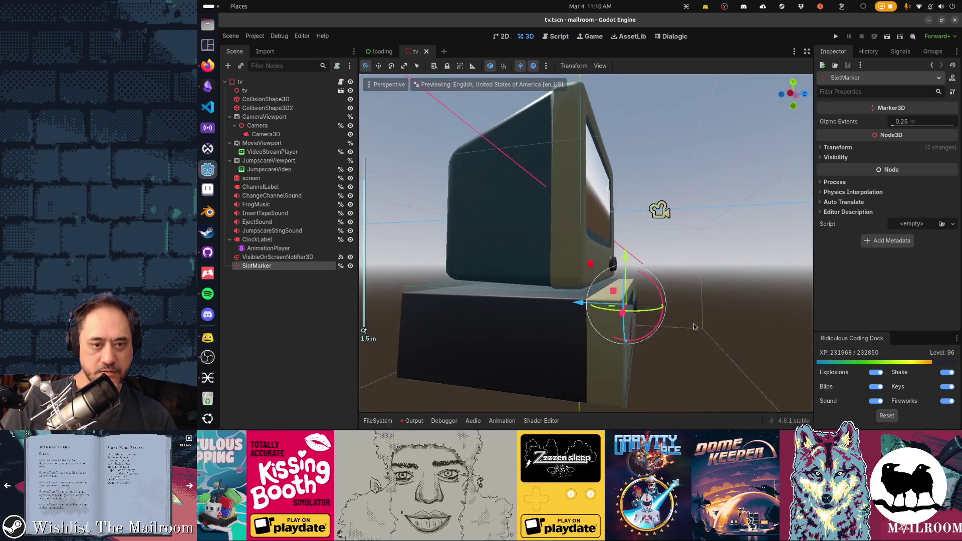
left_click_drag(664, 299, 660, 292)
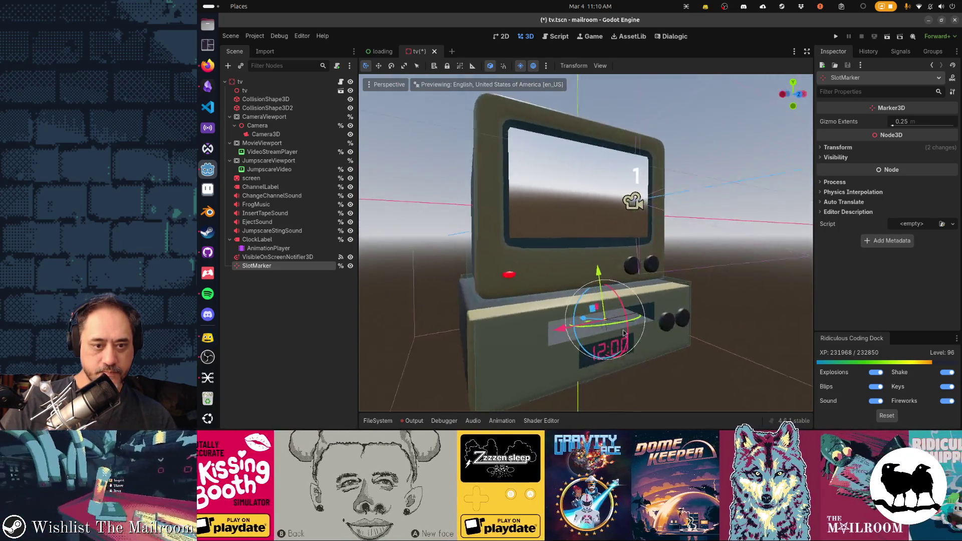
key("ctrl+s")
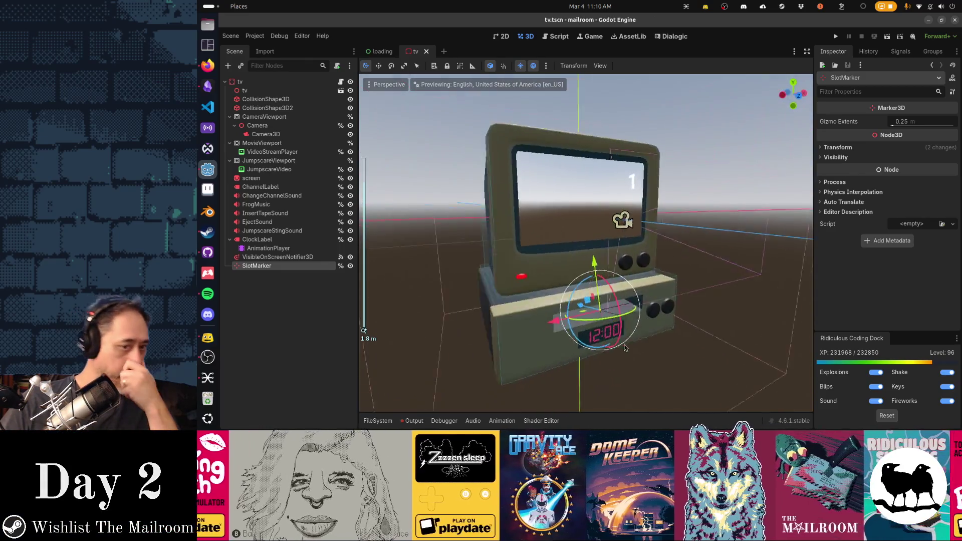
mouse_move(625, 347)
left_mouse_down()
mouse_move(573, 343)
mouse_move(521, 319)
mouse_move(572, 319)
mouse_move(647, 356)
left_mouse_up()
key("ctrl+s")
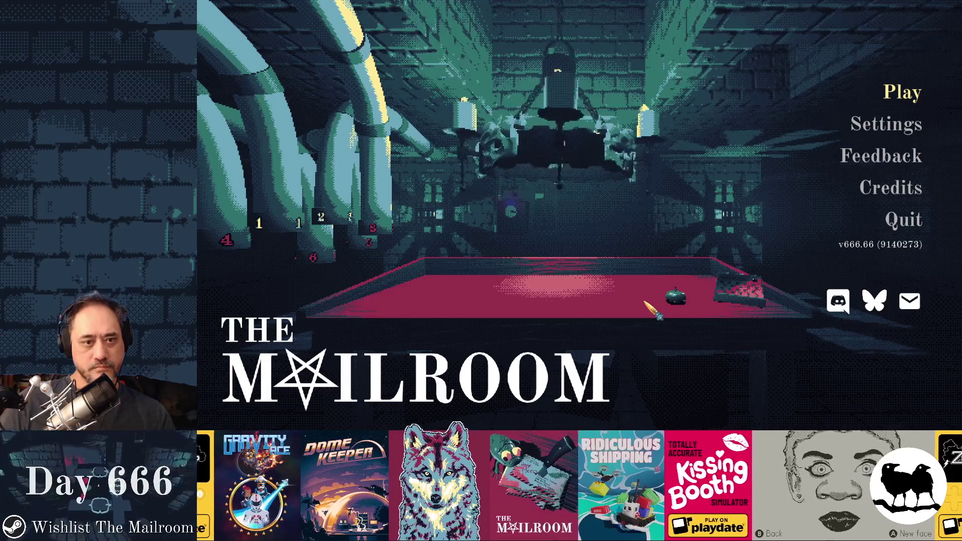
Step: Walk into the Security Office, insert the yellow candle into the TV slot, then return to the editor
key("Return")
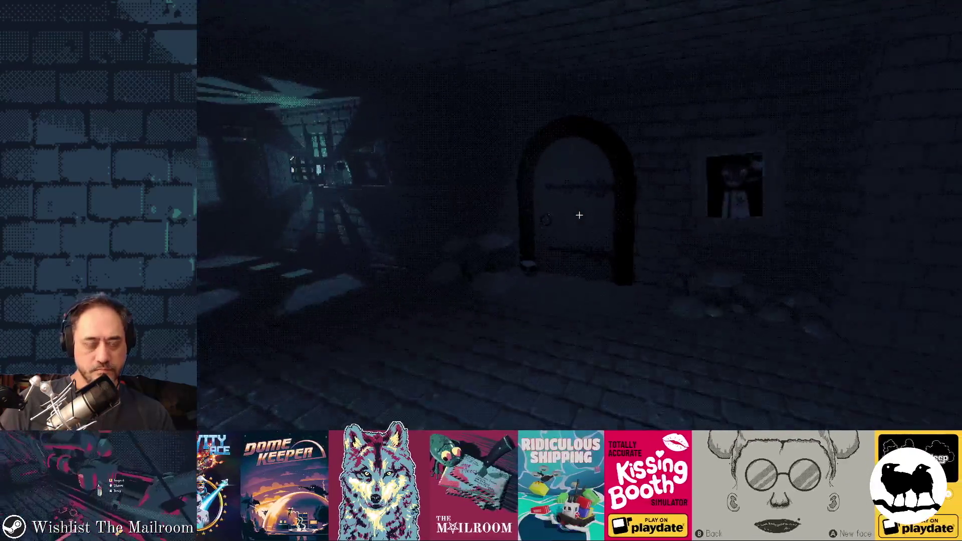
left_click(579, 215)
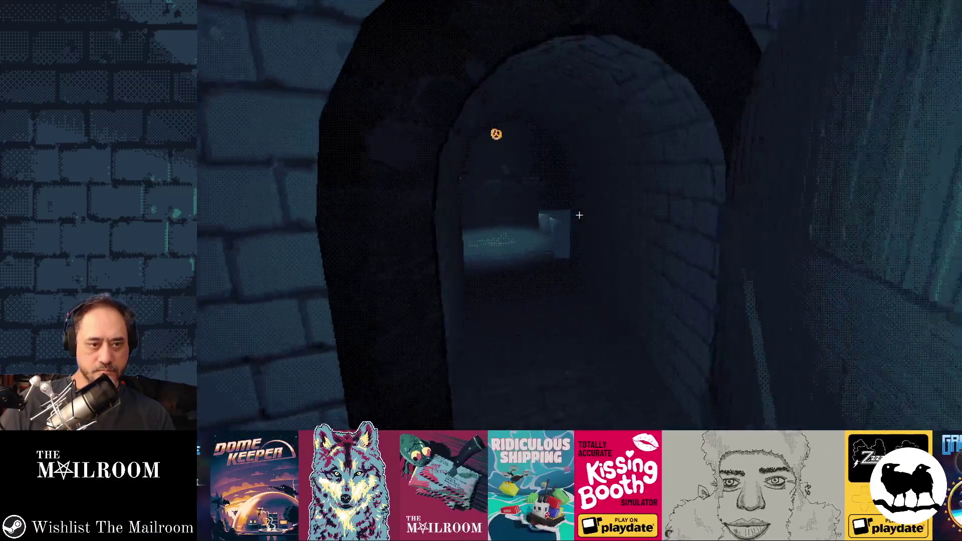
key("w")
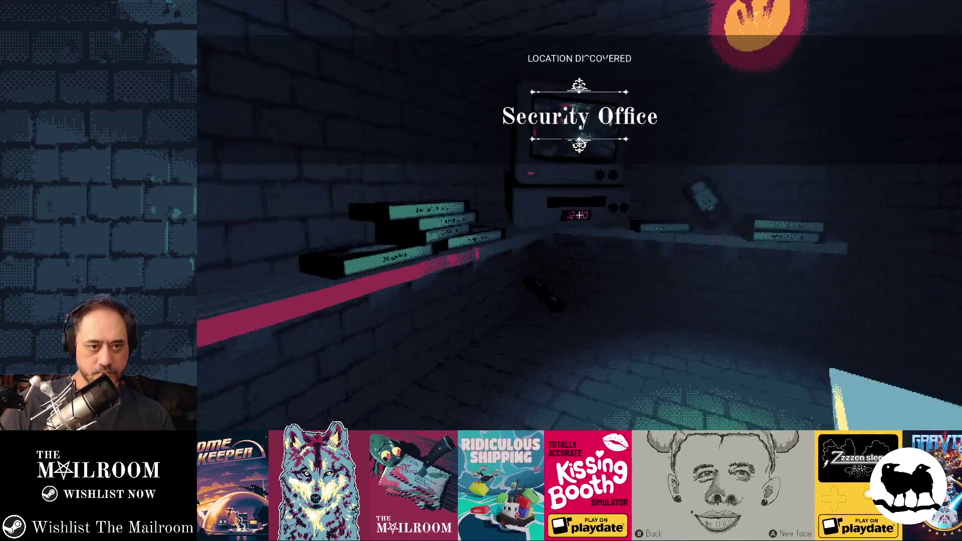
left_click(579, 215)
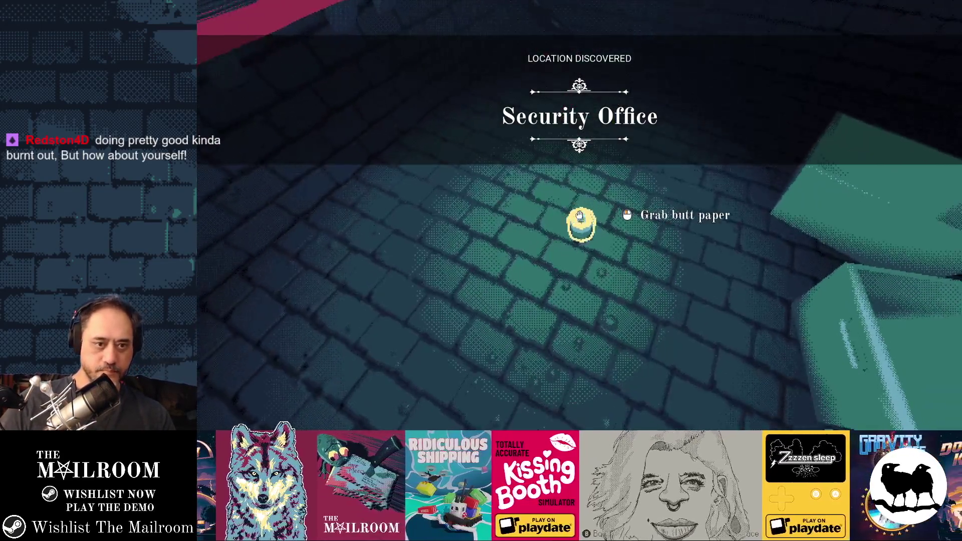
left_click(579, 215)
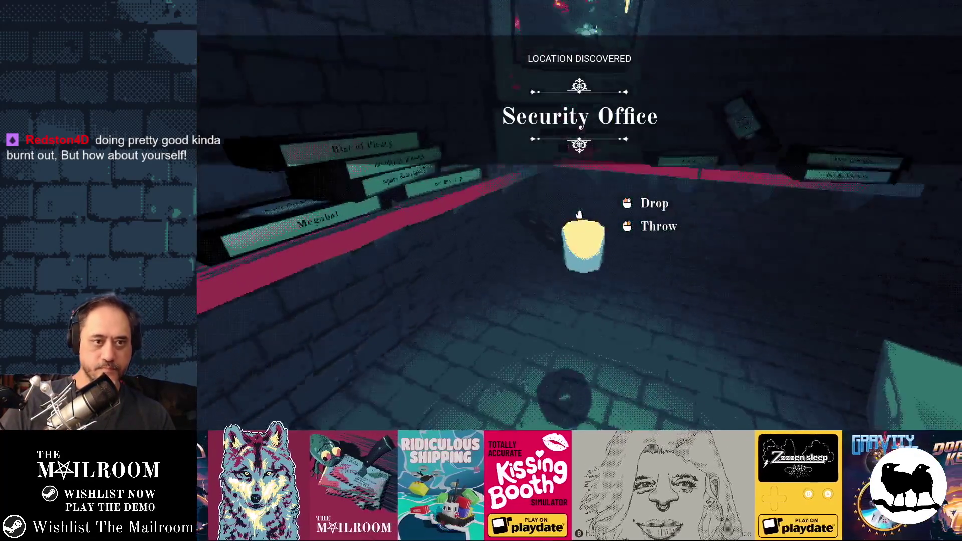
left_click(579, 215)
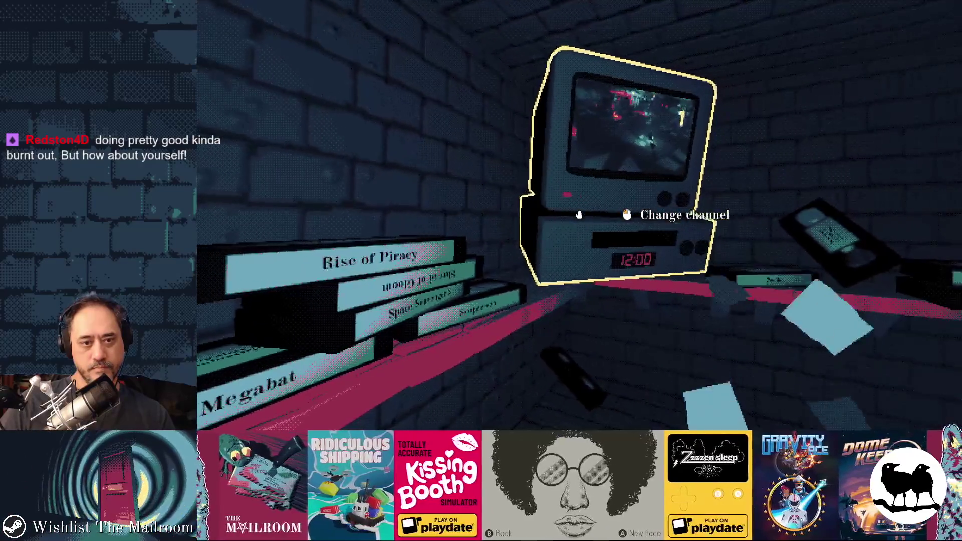
key("alt+Tab")
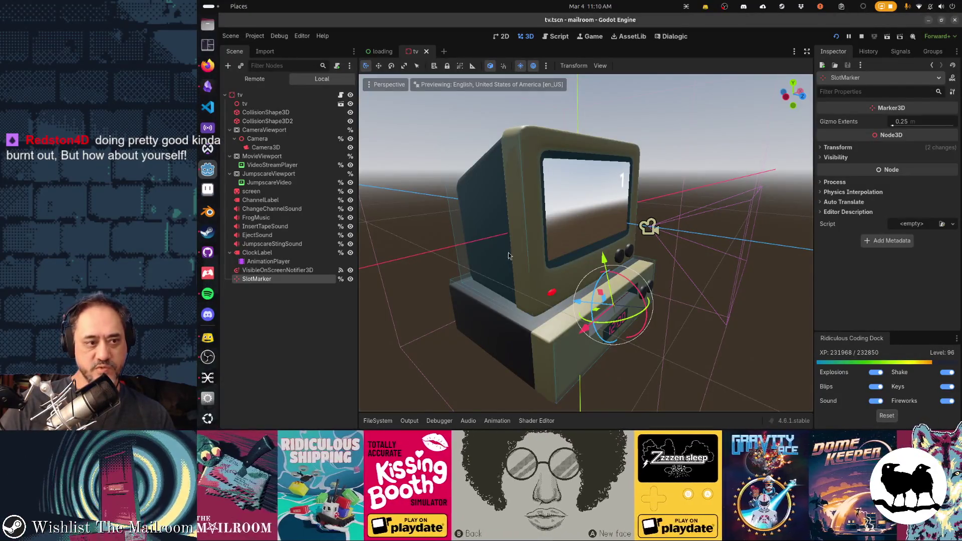
Step: Expand SlotMarker's Transform values, test-drag it along X and undo, then show tv.gd
left_click_drag(552, 325, 682, 330)
left_click(838, 147)
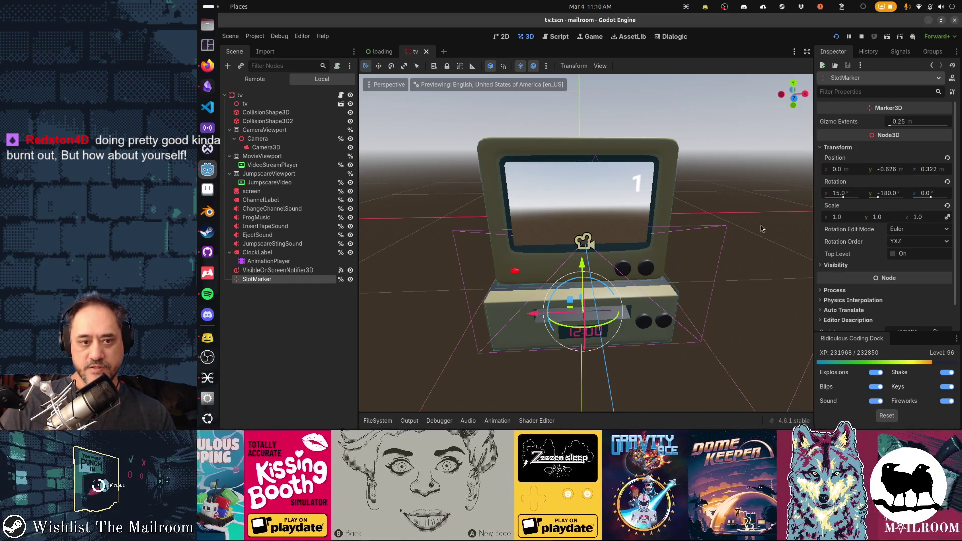
left_click_drag(535, 318, 508, 322)
key("ctrl+z")
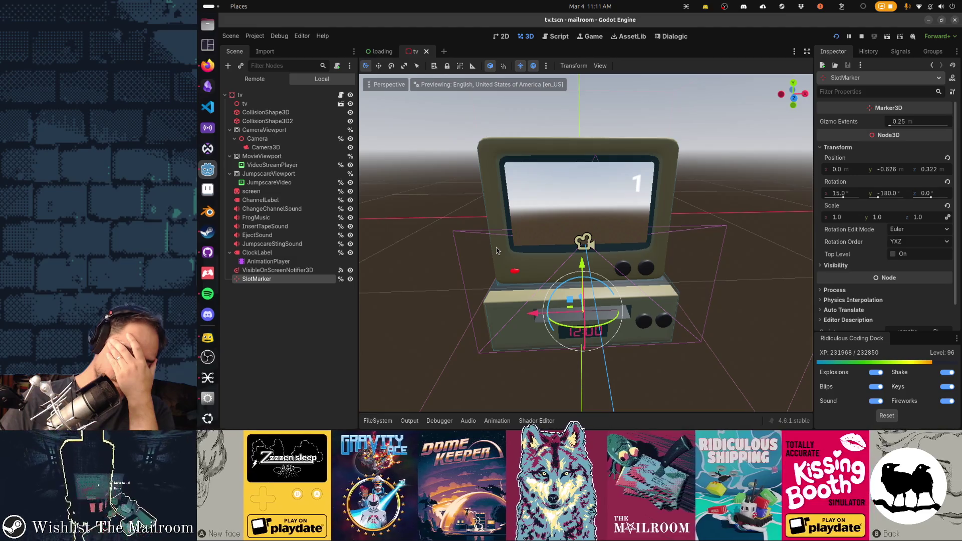
key("ctrl+F3")
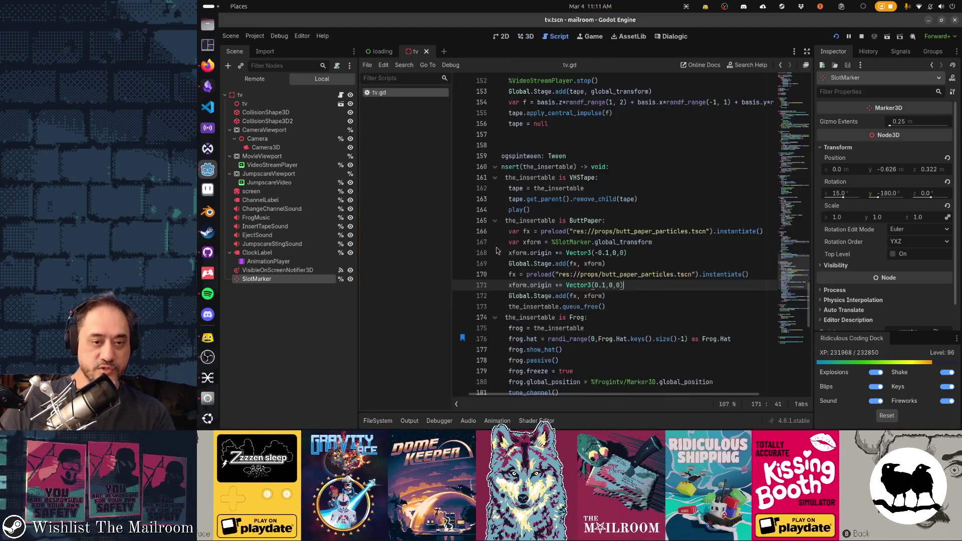
Step: Change the particle offsets on lines 168 and 171 from -0.1 and 0.1 to -0.2 and 0.2
left_click(611, 253)
key("BackSpace")
type("2")
left_click(605, 285)
key("BackSpace")
type("2")
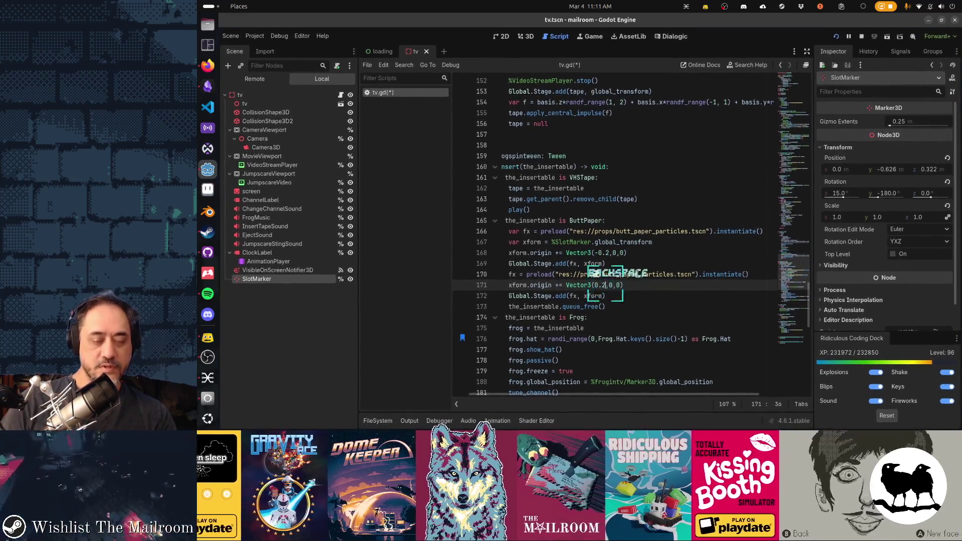
Step: Drop global_ from the slot marker transform on line 167
key("Up")
key("Up")
key("Up")
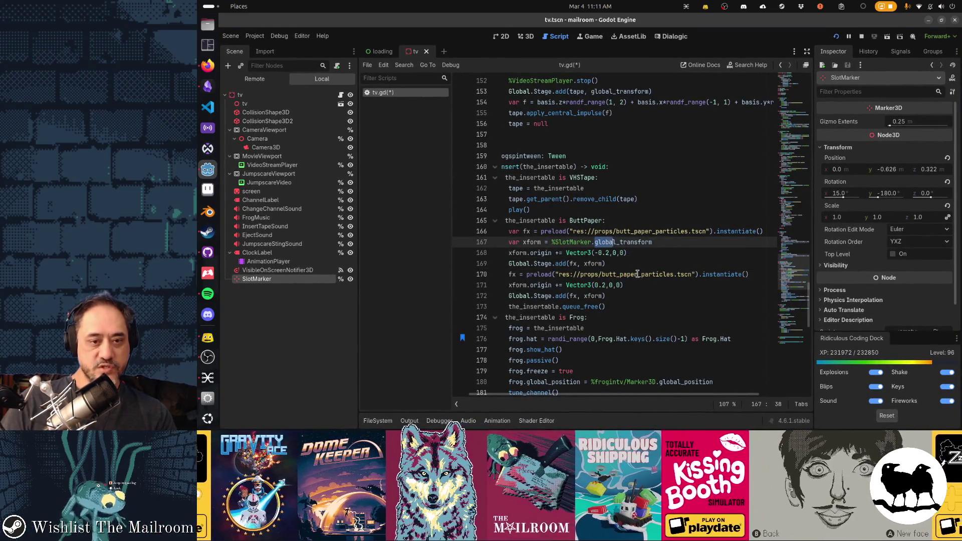
key("shift+Right")
key("shift+Right")
key("BackSpace")
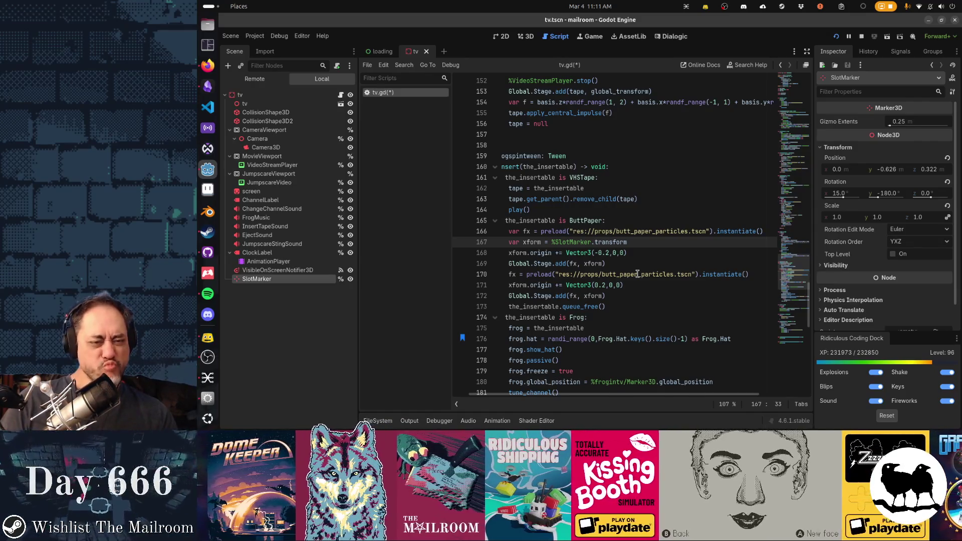
Step: Replace Global.Stage.add with add_child on lines 169 and 172
key("Down")
key("Down")
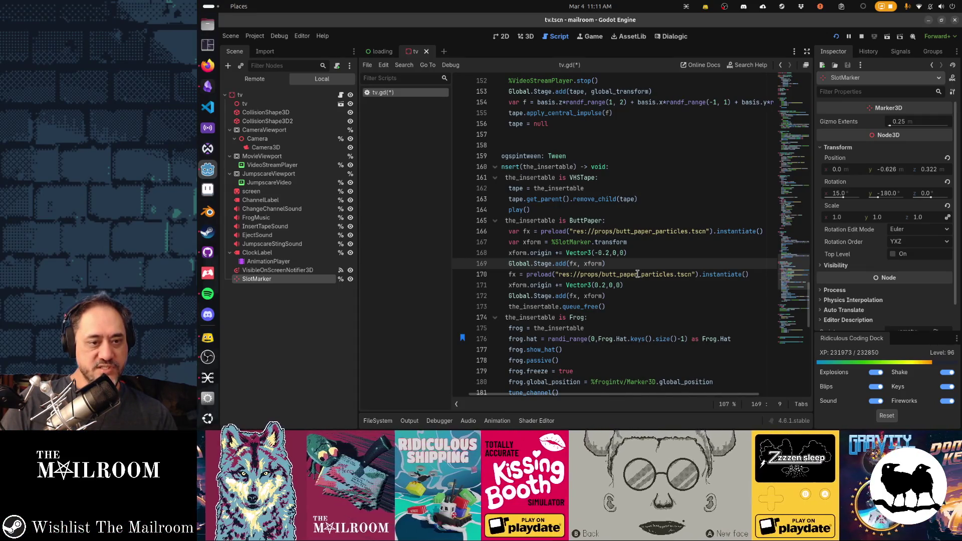
key("ctrl+shift+Right")
key("ctrl+shift+Right")
key("ctrl+shift+Right")
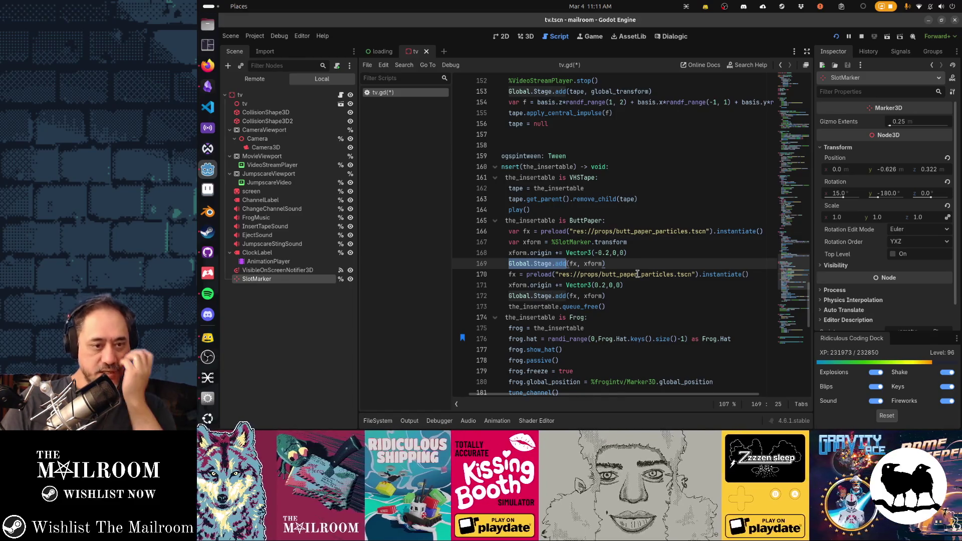
type("add_child")
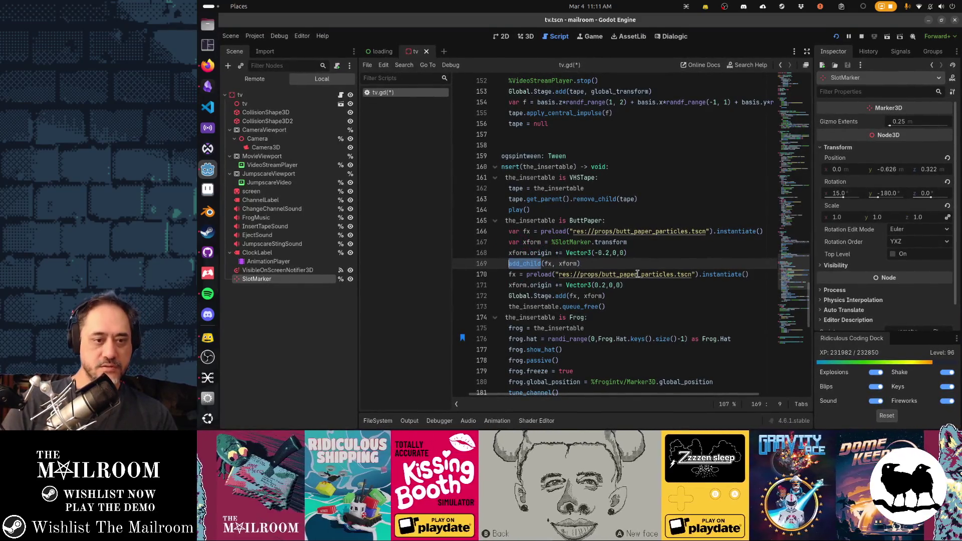
key("Down")
key("Down")
key("Down")
key("Home")
key("ctrl+shift+Right")
key("ctrl+shift+Right")
key("ctrl+shift+Right")
type("add_child")
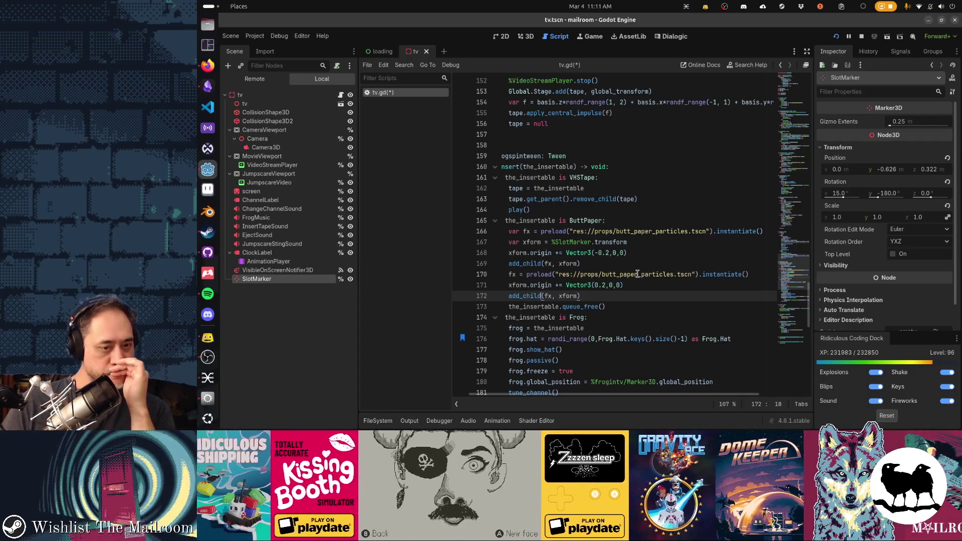
Step: Remove the xform argument from both add_child calls
key("Up")
key("Up")
key("Up")
key("Right")
key("Right")
key("Right")
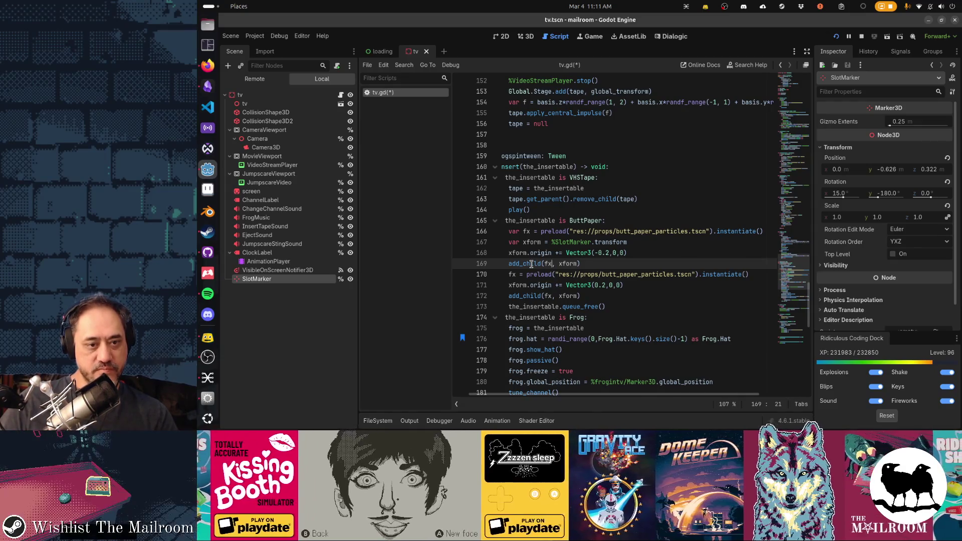
mouse_move(532, 265)
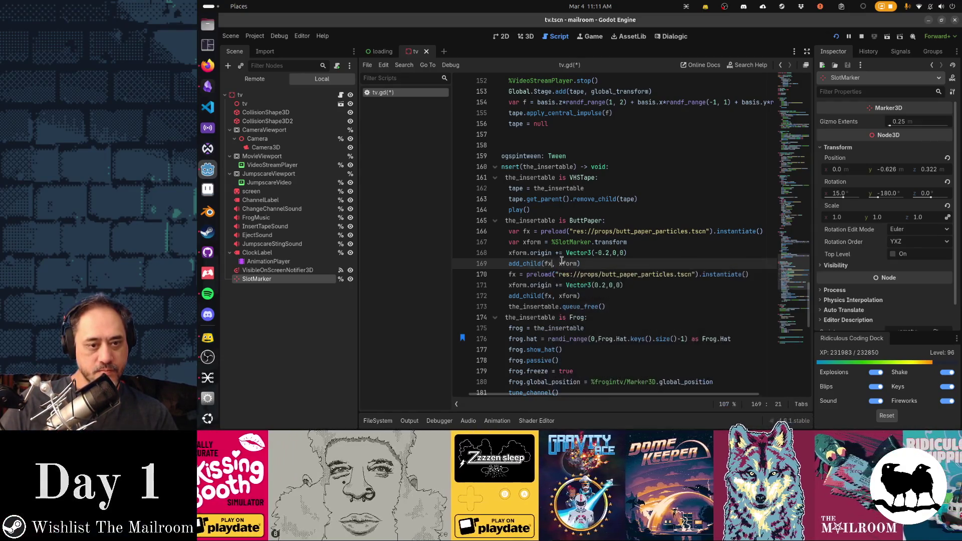
double_click(569, 263)
key("BackSpace")
key("BackSpace")
key("BackSpace")
key("Down")
key("Down")
key("Down")
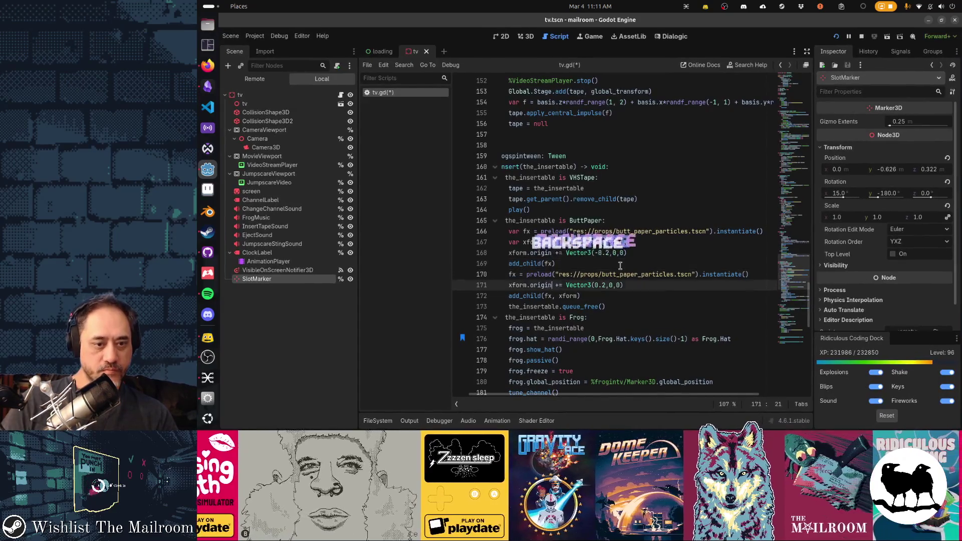
key("ctrl+shift+Right")
key("Delete")
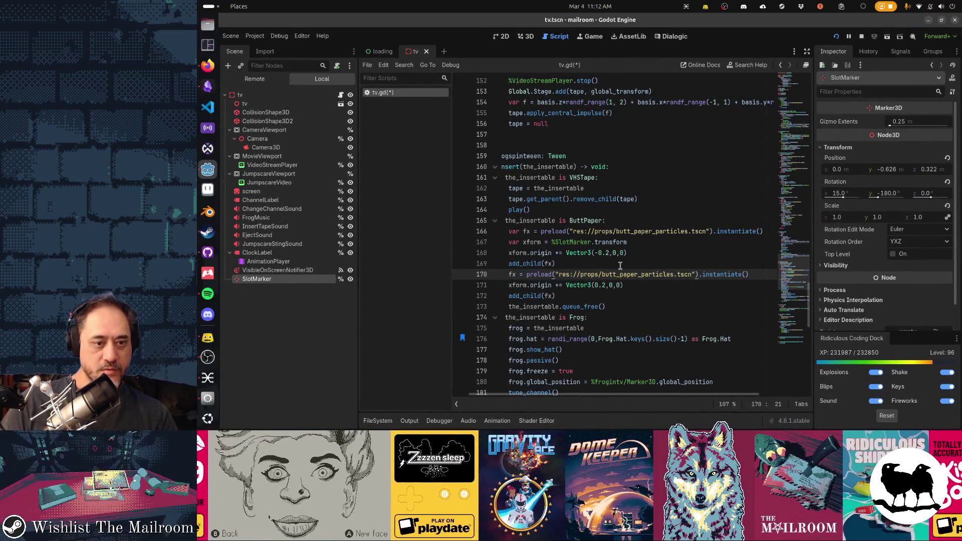
Step: Add fx.transform = xform above each of the two add_child(fx) lines
key("Down")
key("End")
key("Return")
type("fx")
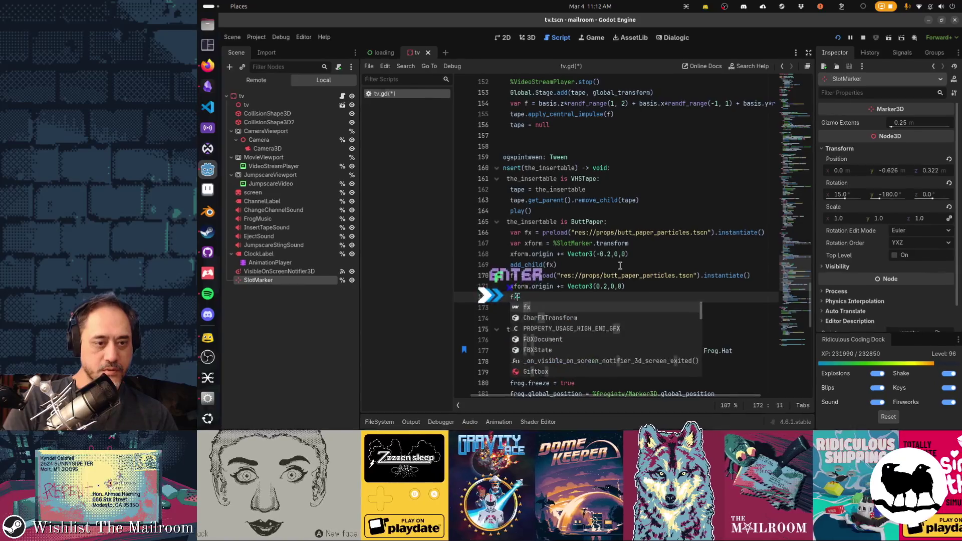
type(".")
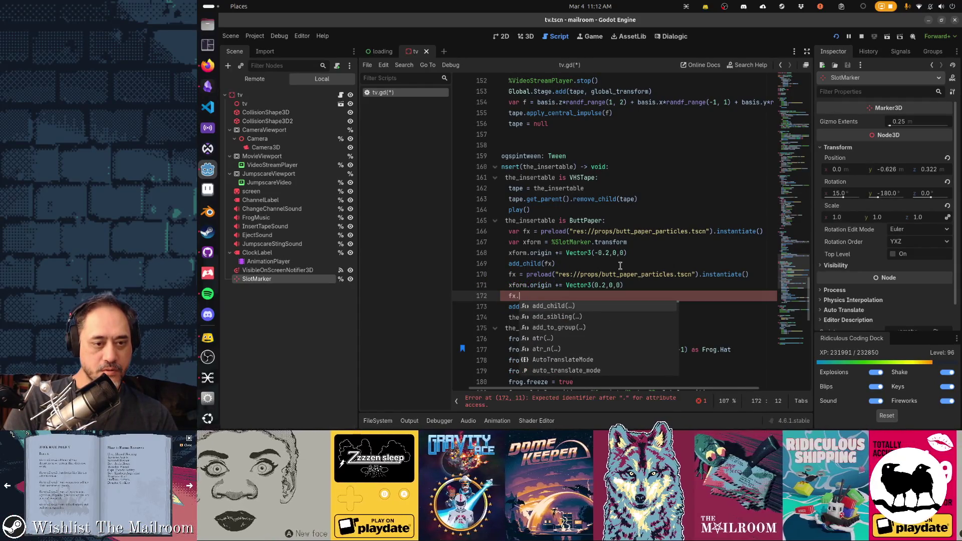
type("transform")
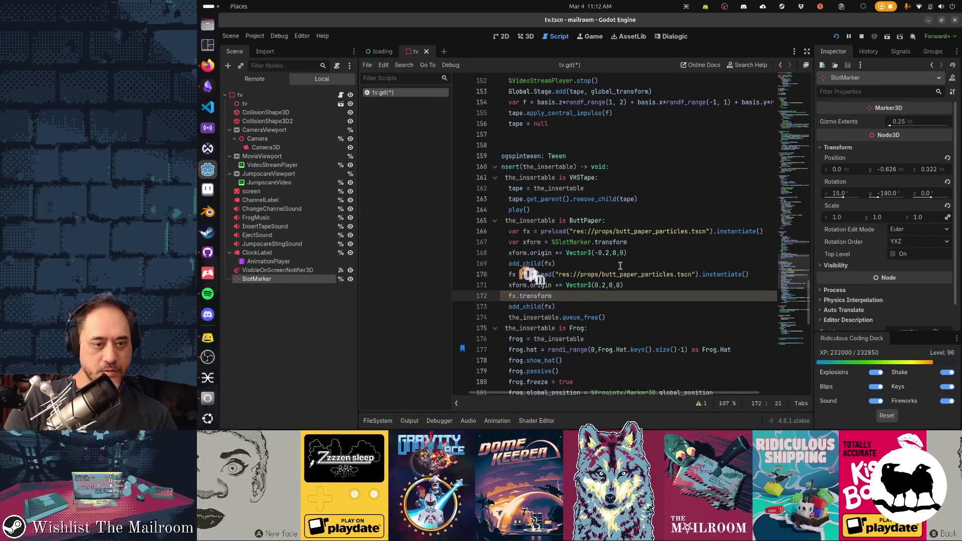
type(" = xform")
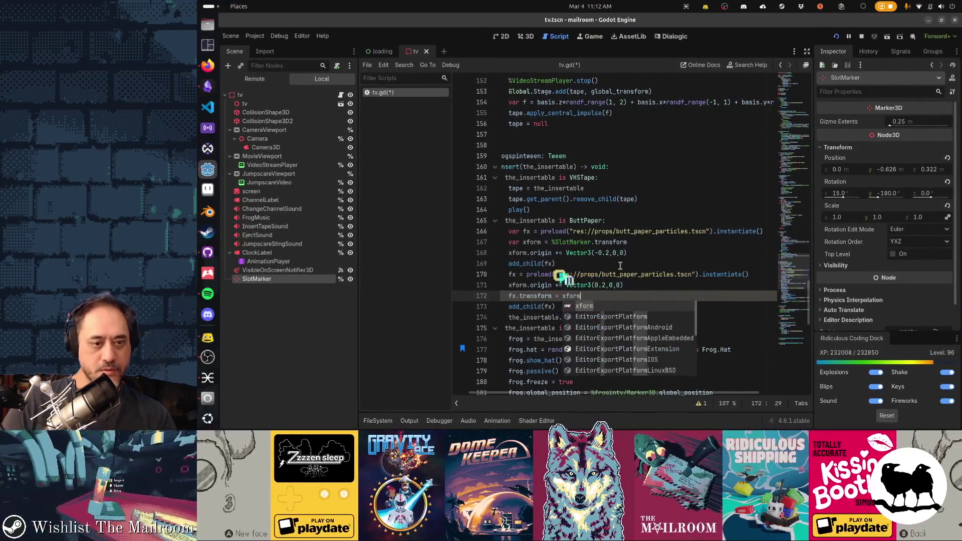
key("Home")
key("Up")
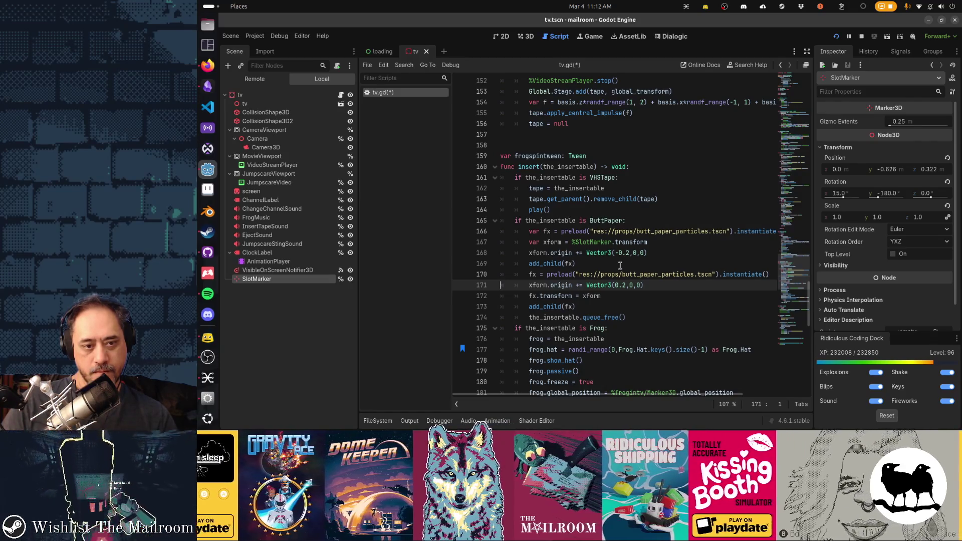
key("Down")
key("ctrl+c")
key("Up")
key("Up")
key("Up")
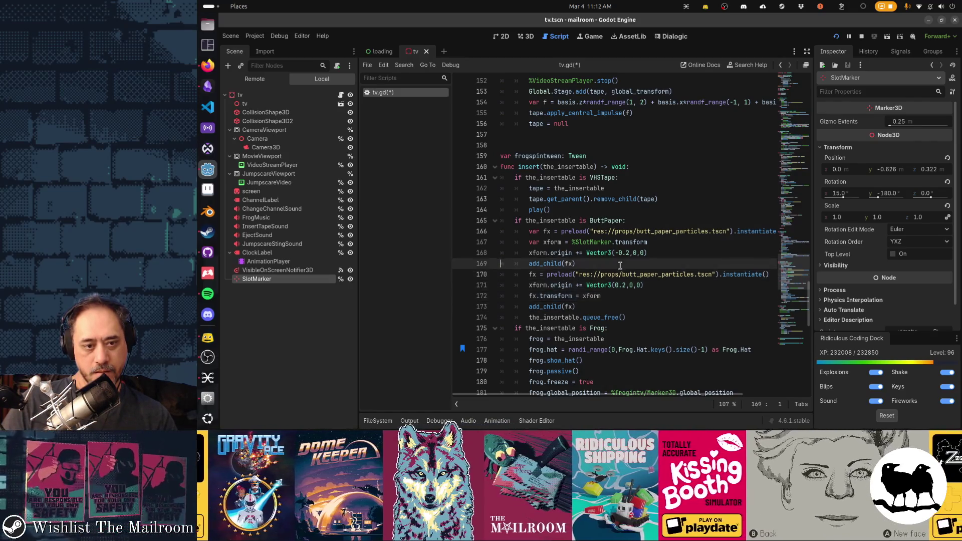
key("ctrl+v")
Step: Save the tv.gd script
key("Down")
key("Down")
key("Down")
key("ctrl+s")
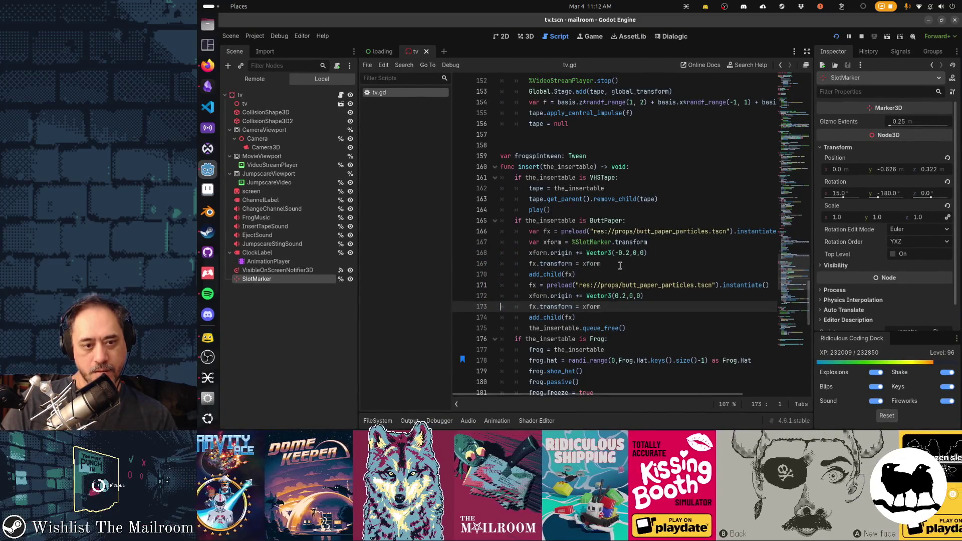
key("Down")
key("Down")
key("alt+Tab")
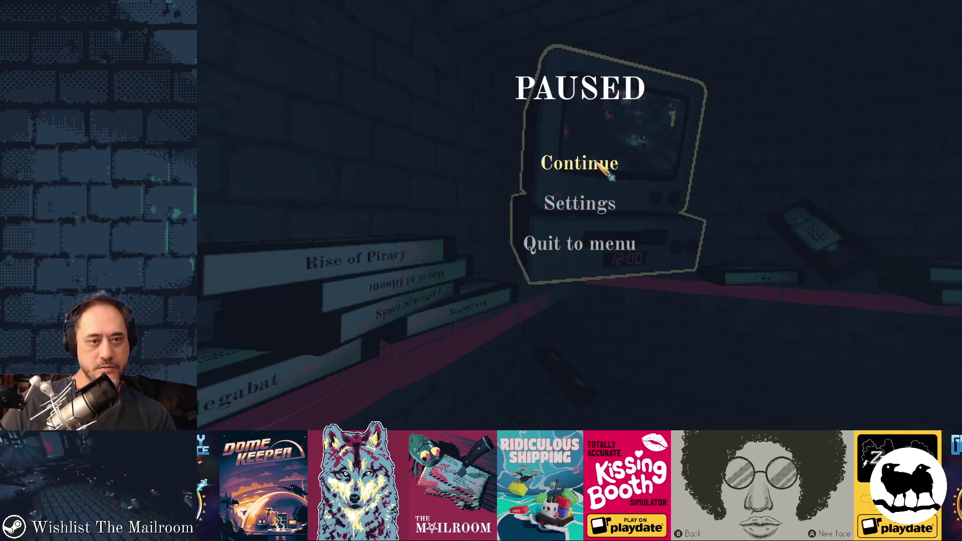
Step: Resume the game, spawn toilet paper with 'a tp', feed it into the VCR, and return to tv.gd
left_click(604, 165)
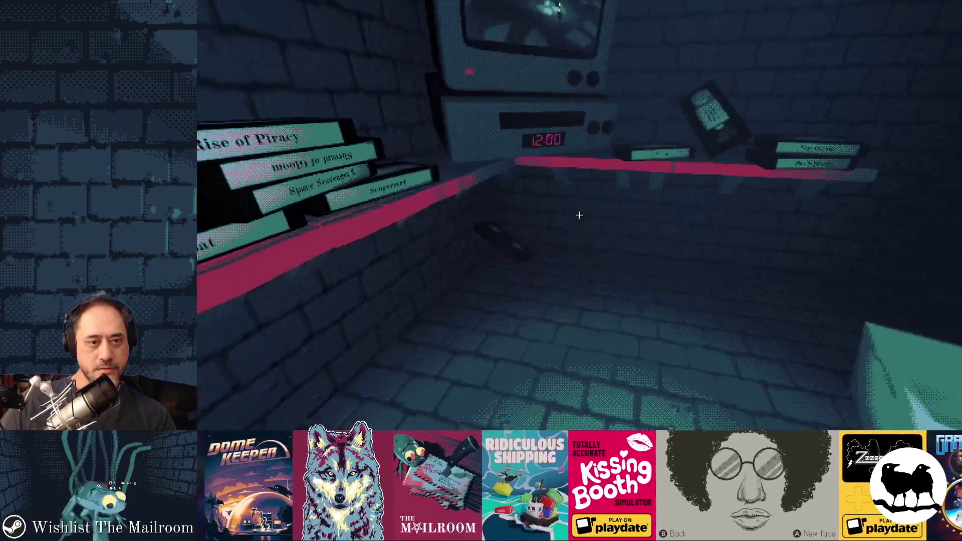
key("grave")
type("a tp")
key("Return")
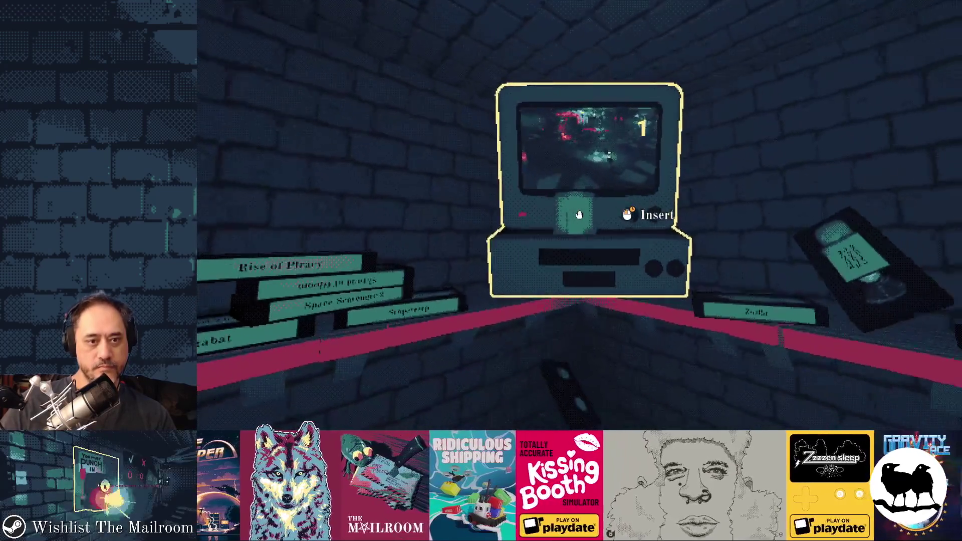
left_click(580, 215)
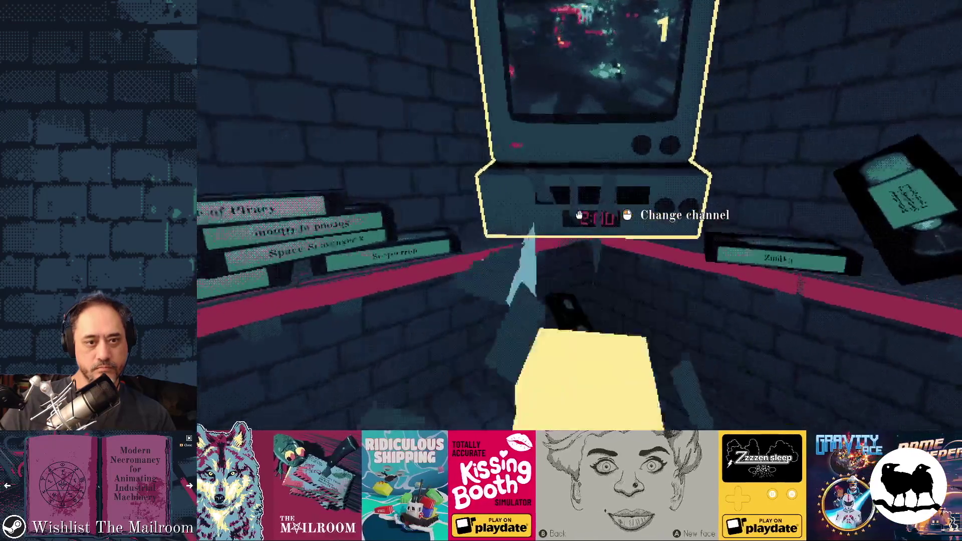
key("alt+Tab")
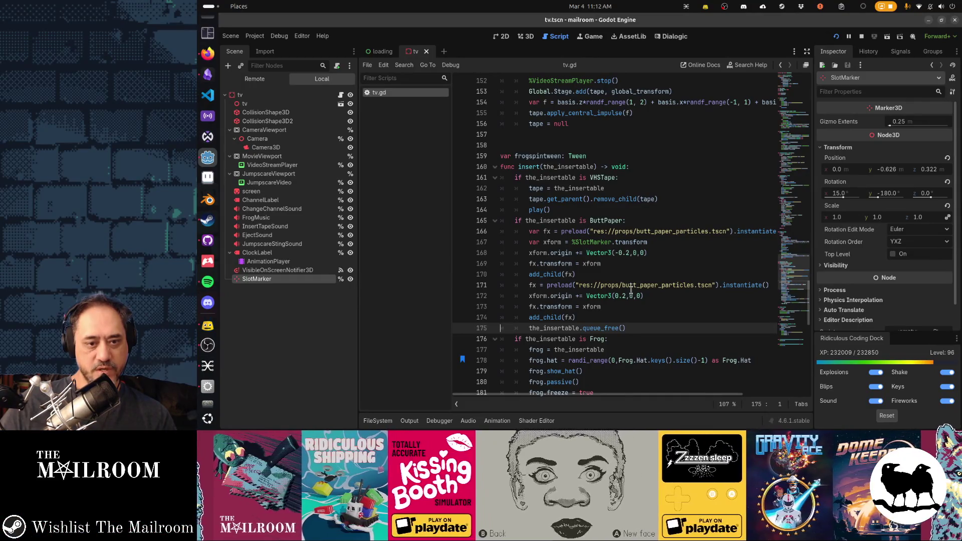
left_click(625, 295)
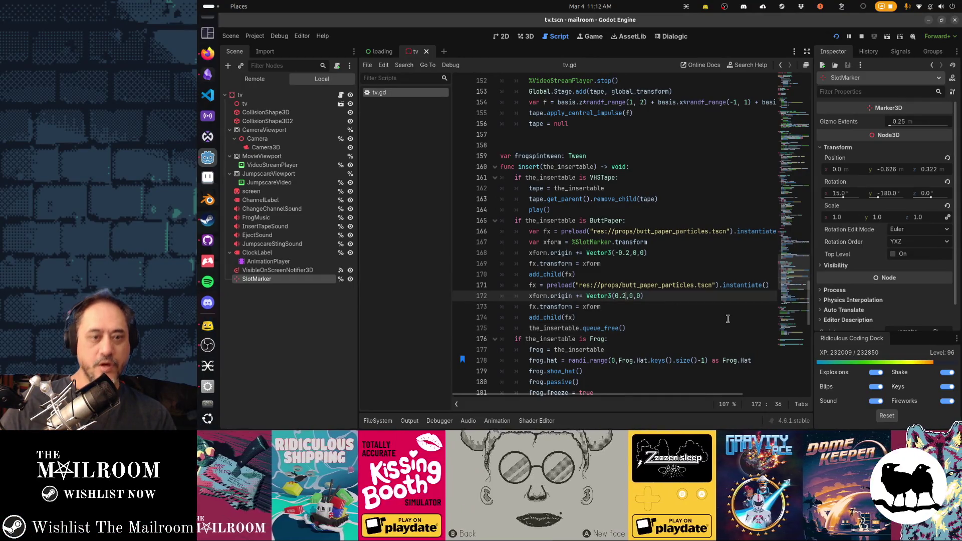
Step: Set the second particle offset on line 172 to Vector3(0.4,0,0) and resume the running game
key("Up")
key("Up")
key("Up")
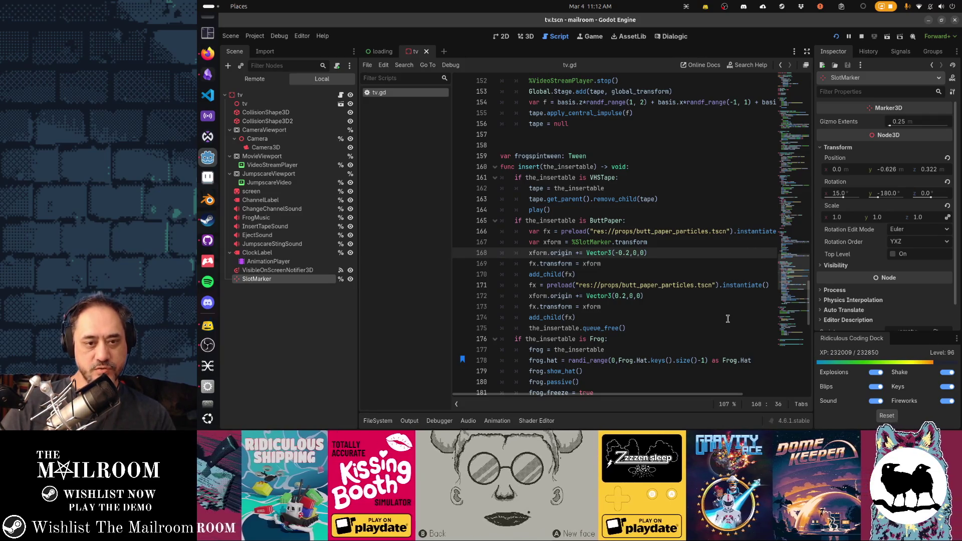
key("Up")
key("ctrl+shift+Left")
key("ctrl+shift+Left")
key("ctrl+shift+Left")
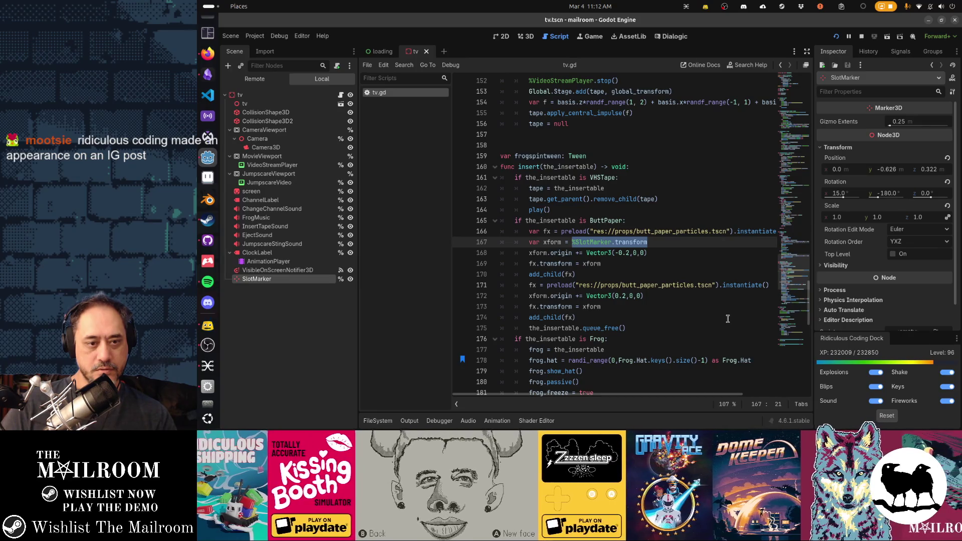
key("Down")
key("Down")
key("Down")
key("ctrl+Right")
key("ctrl+Right")
key("ctrl+Right")
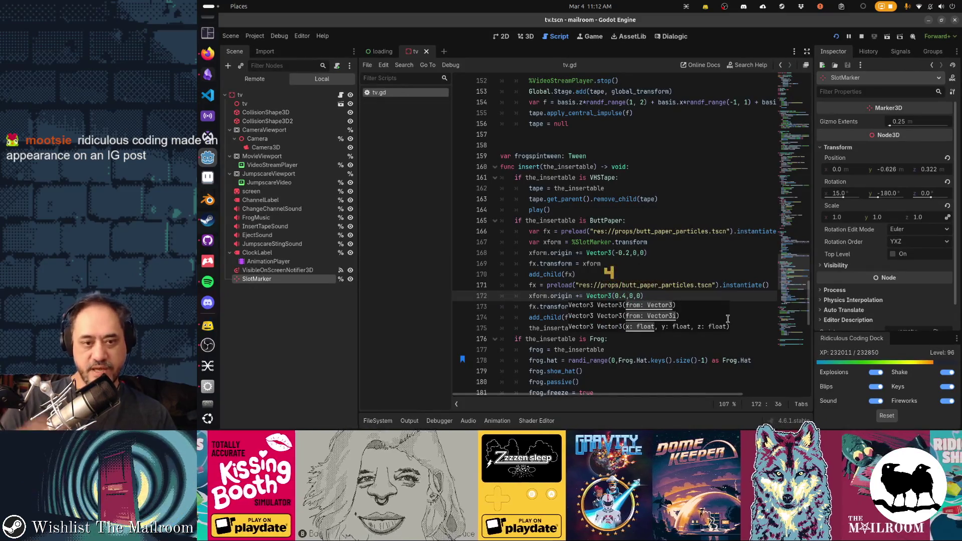
key("F5")
left_click(600, 163)
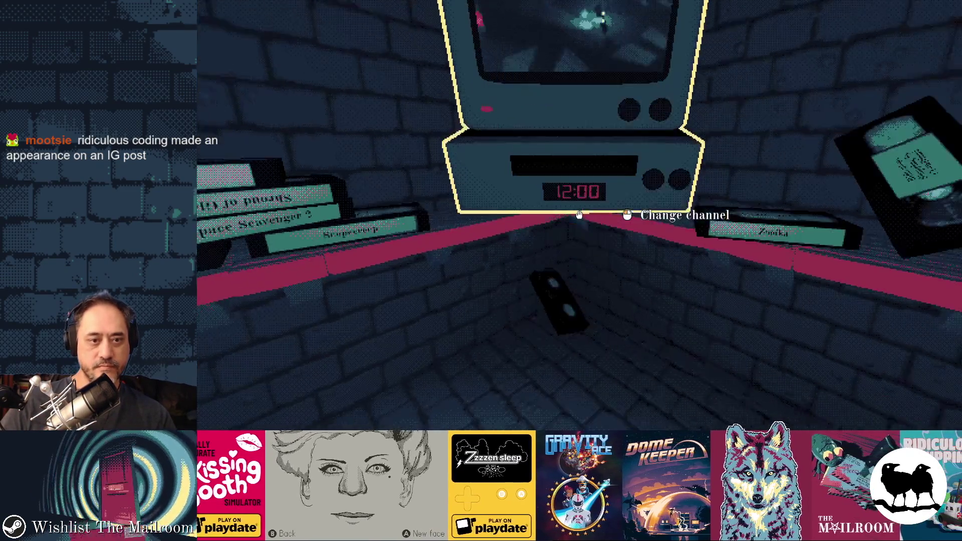
Step: Spawn toilet paper twice with 'a tp', insert each into the VCR, then pause and return to Godot
type("a tp")
key("Return")
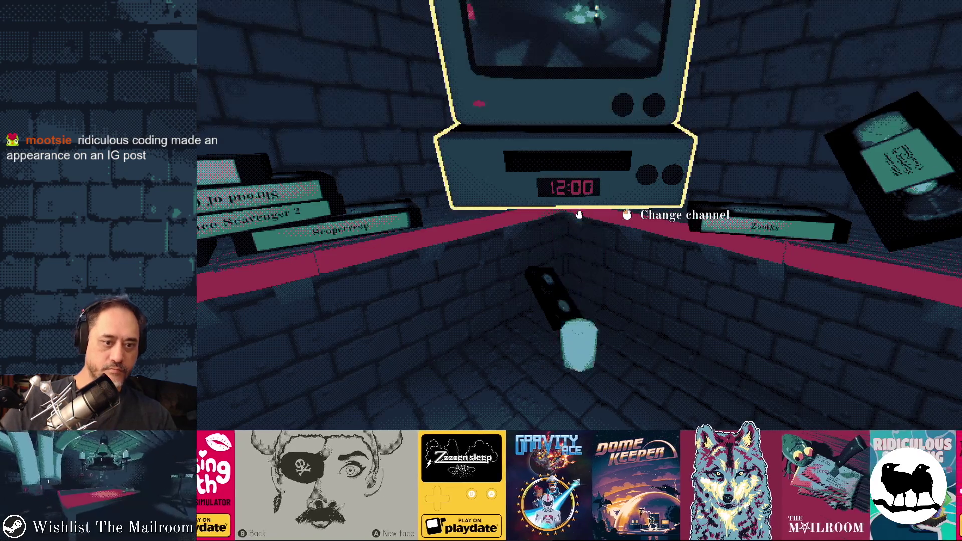
left_click(579, 215)
left_click(579, 215)
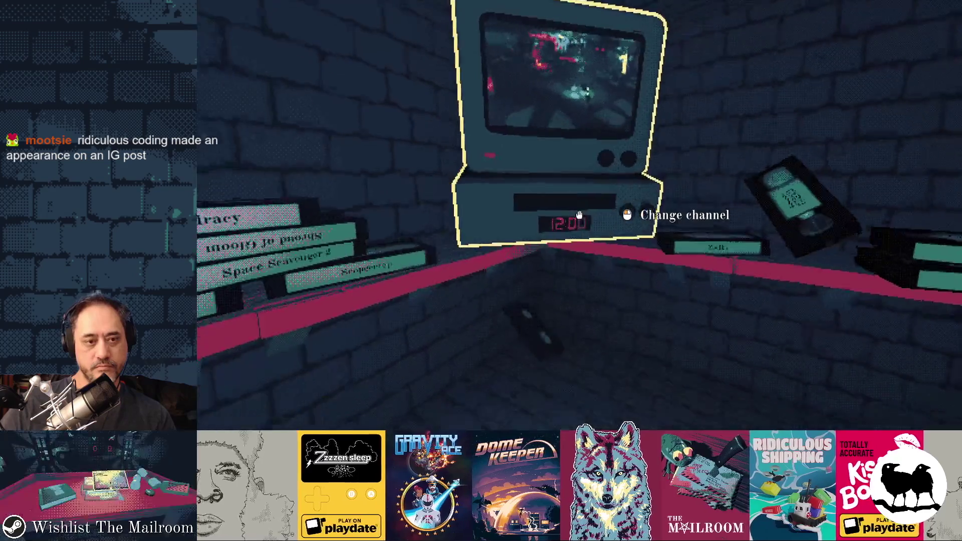
key("grave")
type("p")
key("Return")
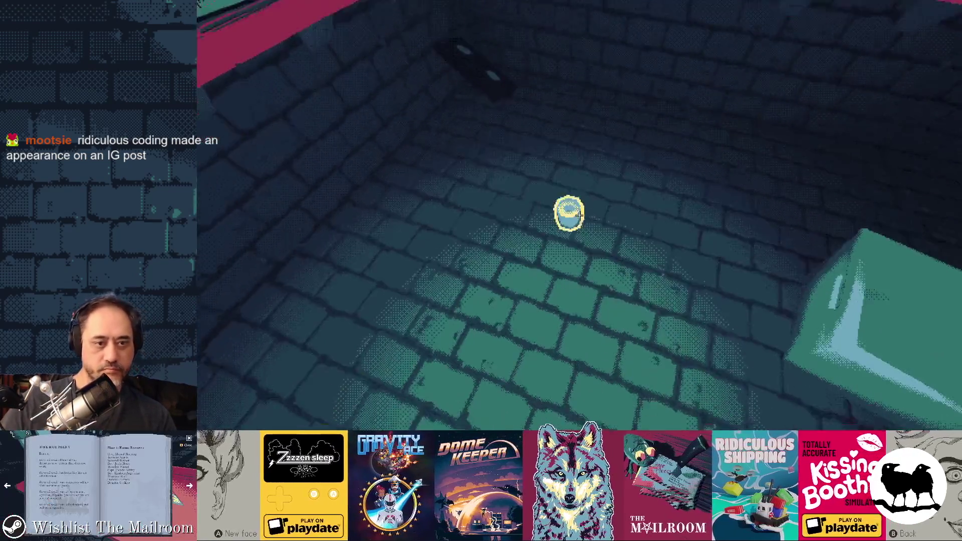
left_click(580, 215)
left_click(579, 215)
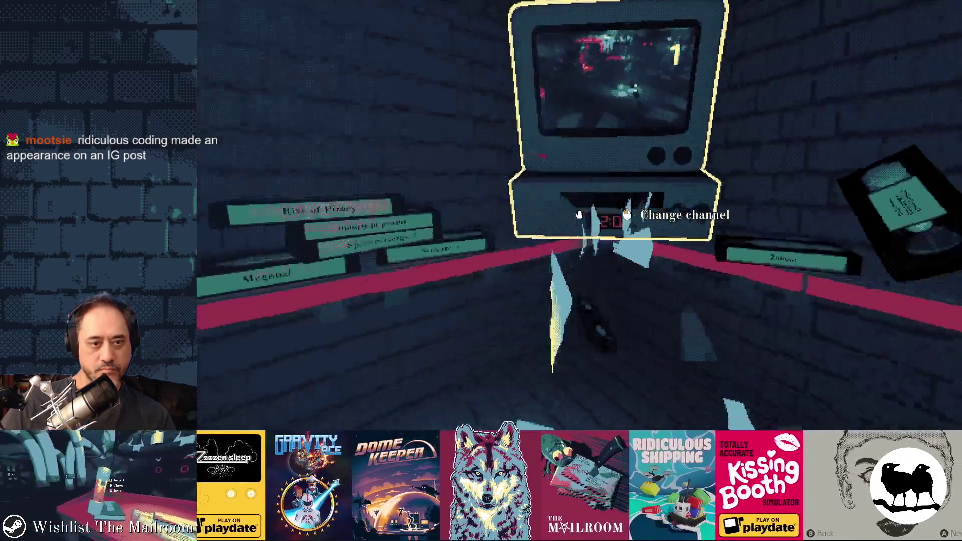
key("Escape")
key("alt+Tab")
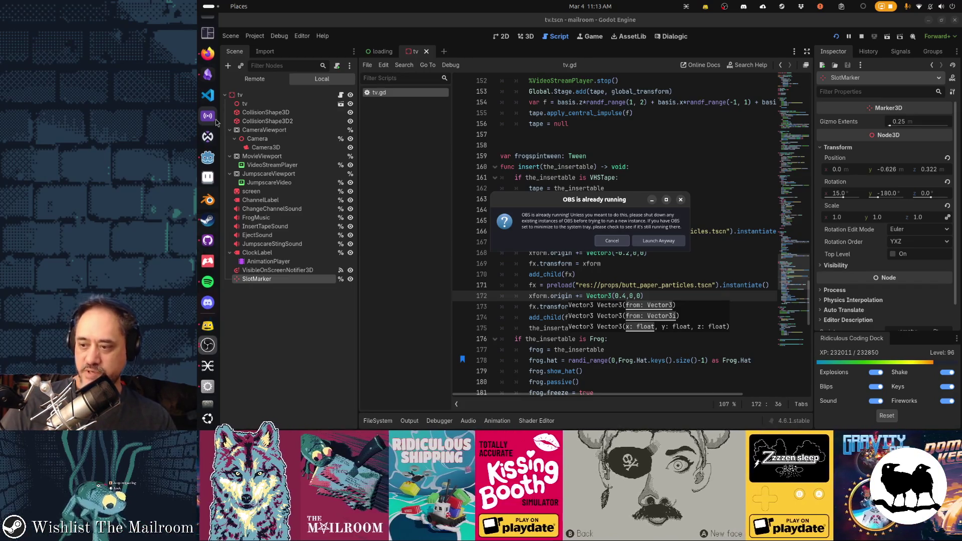
Step: Open the Volume Control mixer to check the playback streams, then close it
left_click(215, 119)
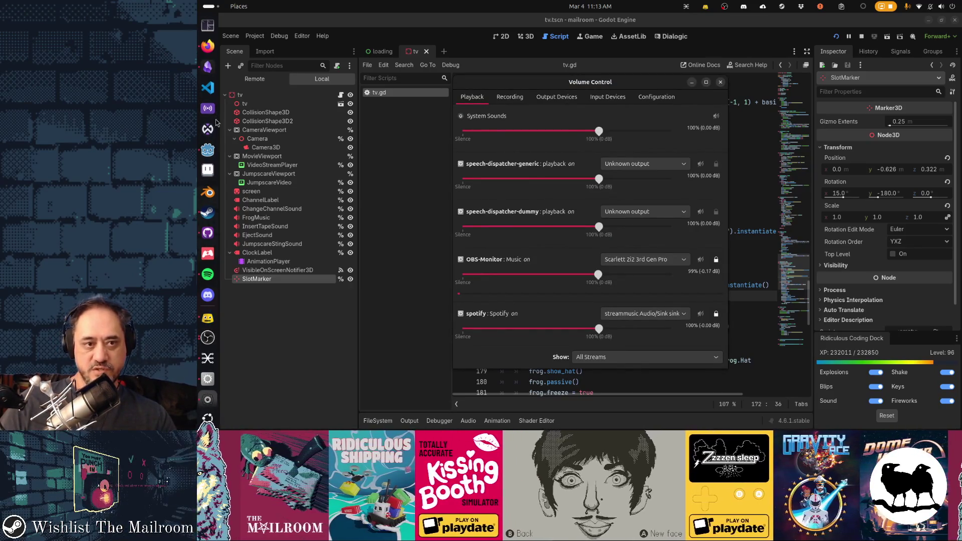
left_click(212, 155)
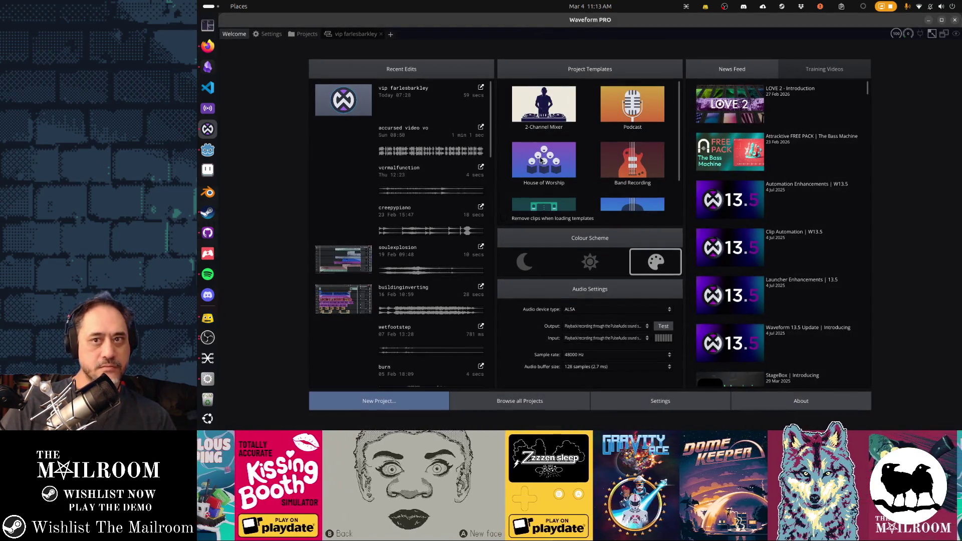
Step: Minimize the OBS already-running warning and open a new Tilix terminal
key("super")
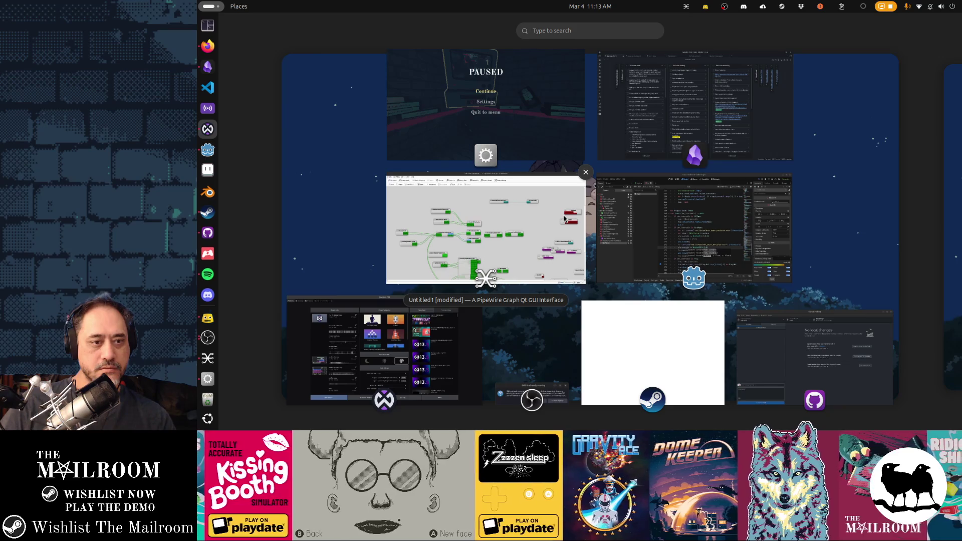
left_click(540, 386)
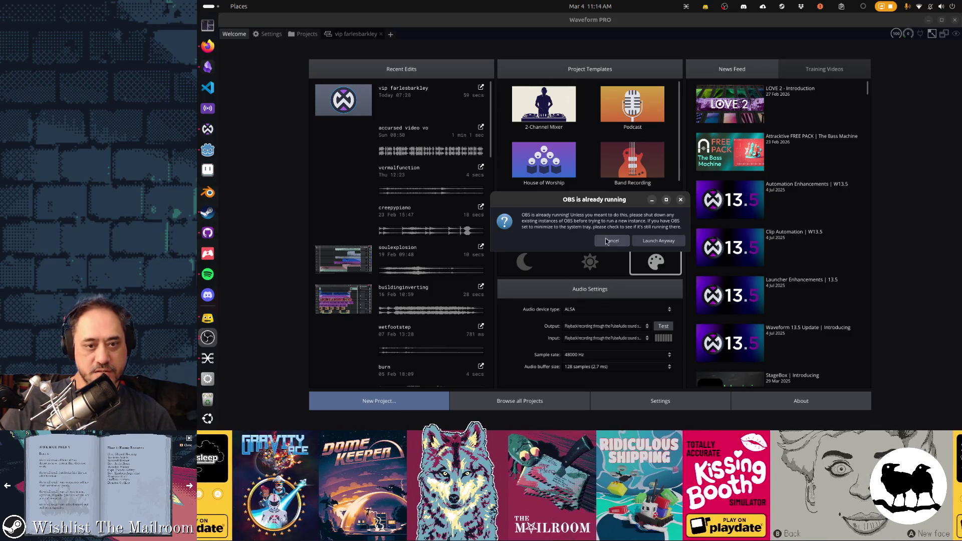
left_click(651, 201)
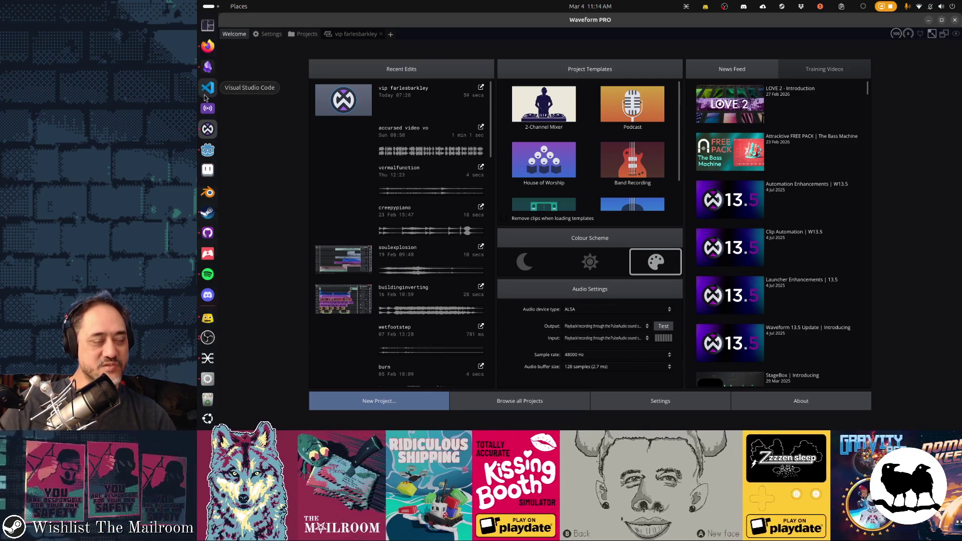
key("ctrl+alt+t")
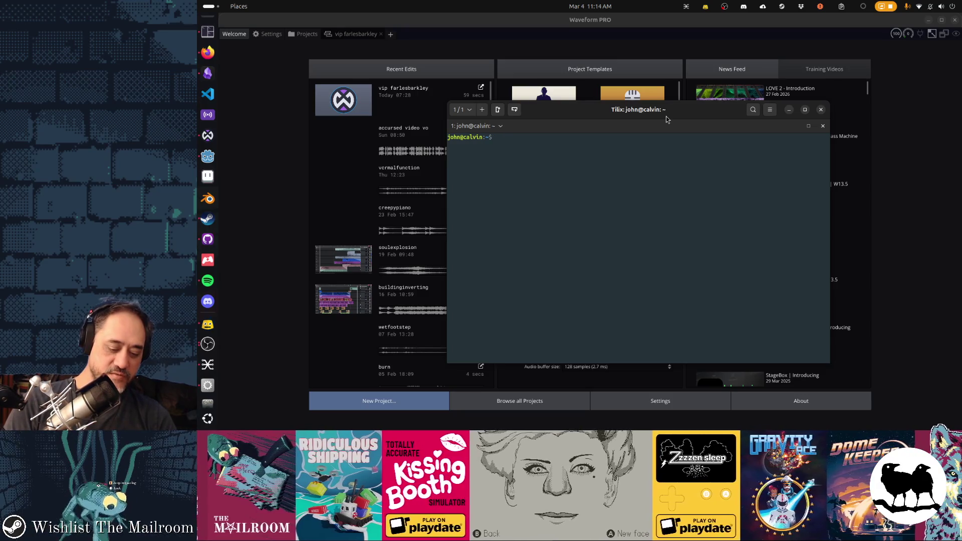
Step: Open ~/bin/stream in VS Code with the code command, using Tab completion
type("code ")
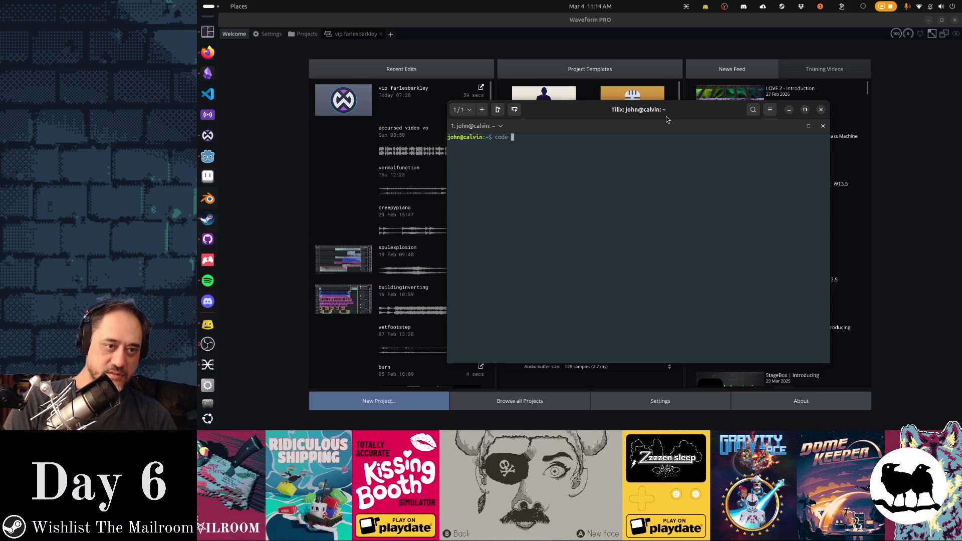
type("~/bin/stre")
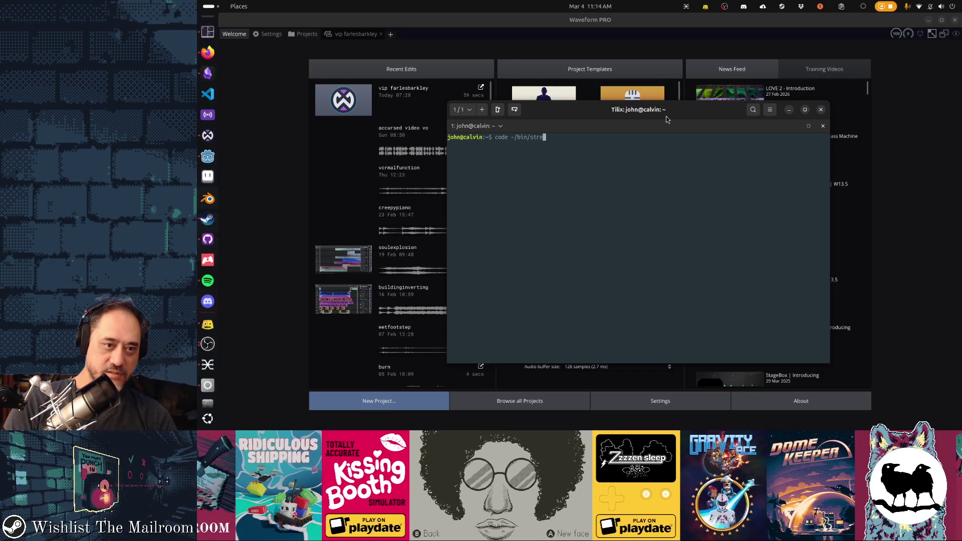
key("Tab")
key("Return")
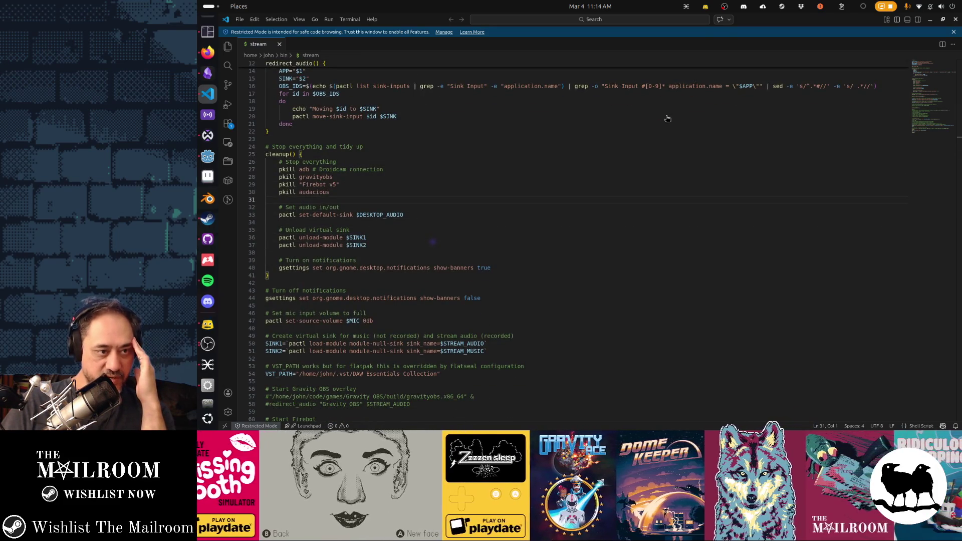
Step: Look over the pkill cleanup lines, then insert two blank lines after the top audio variables
key("Down")
scroll(668, 118, "down", 1)
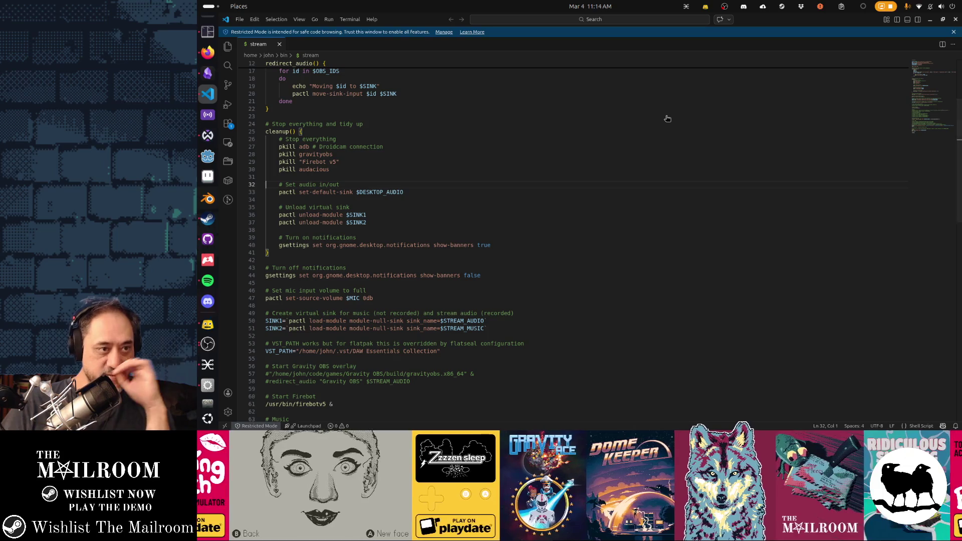
key("shift+Down")
key("shift+Down")
key("shift+Down")
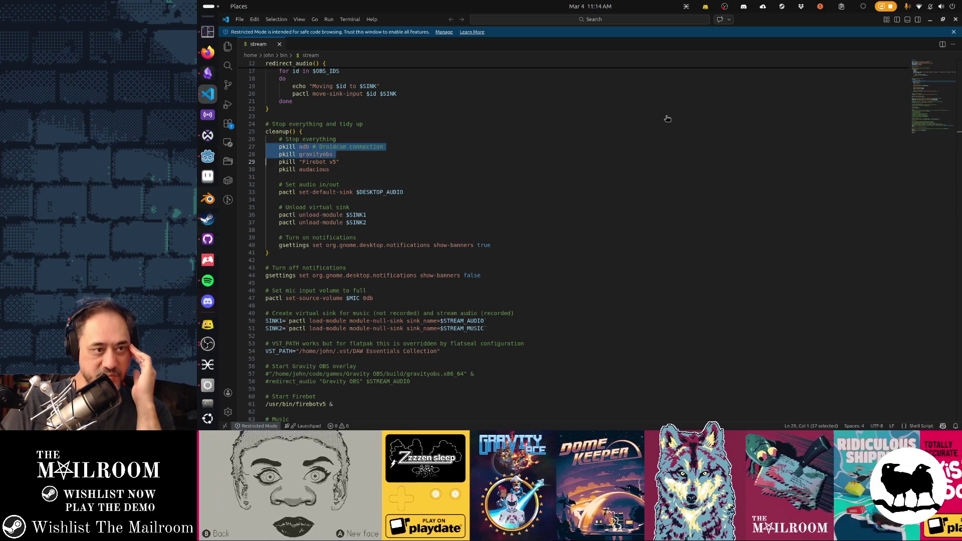
key("Down")
key("Down")
key("Down")
key("Down")
key("Down")
key("Down")
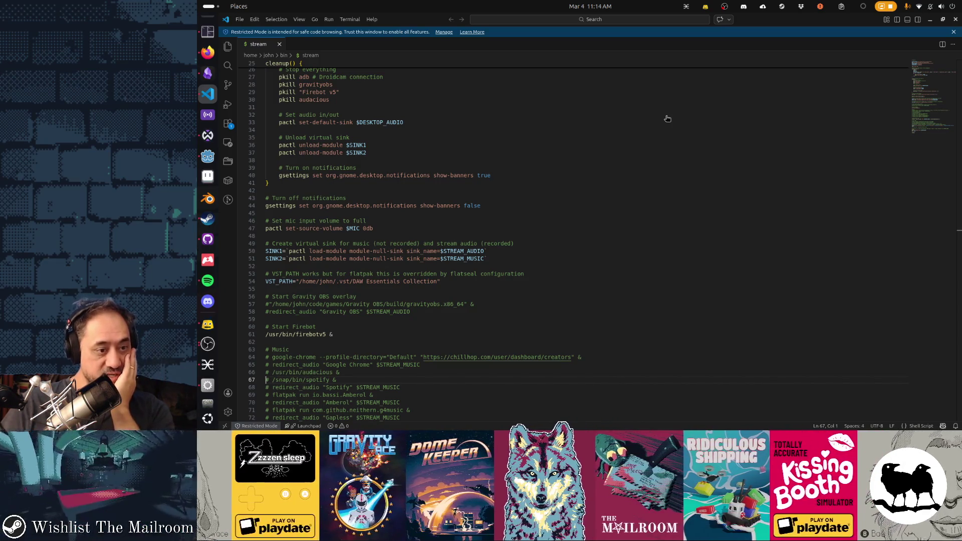
key("ctrl+Home")
key("Down")
key("Down")
key("Down")
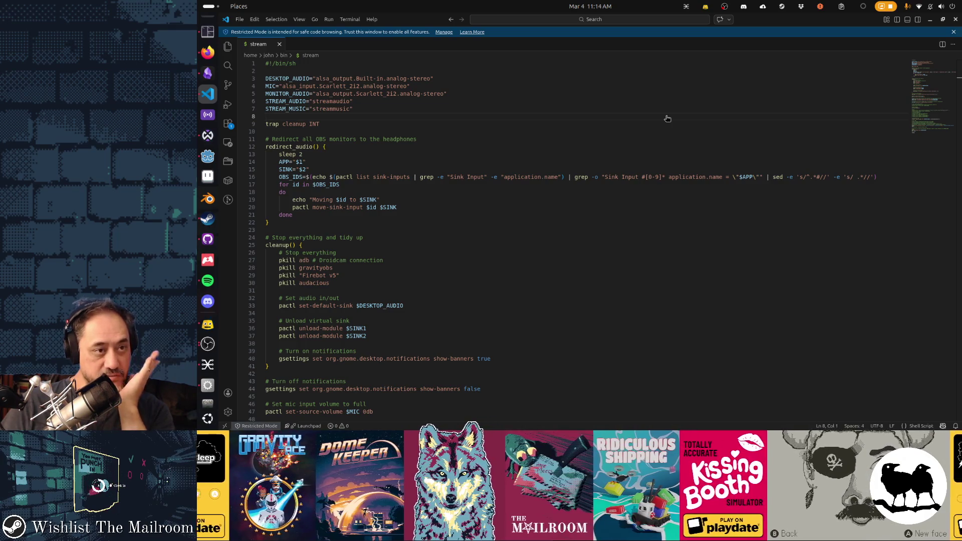
key("Up")
key("Up")
key("Up")
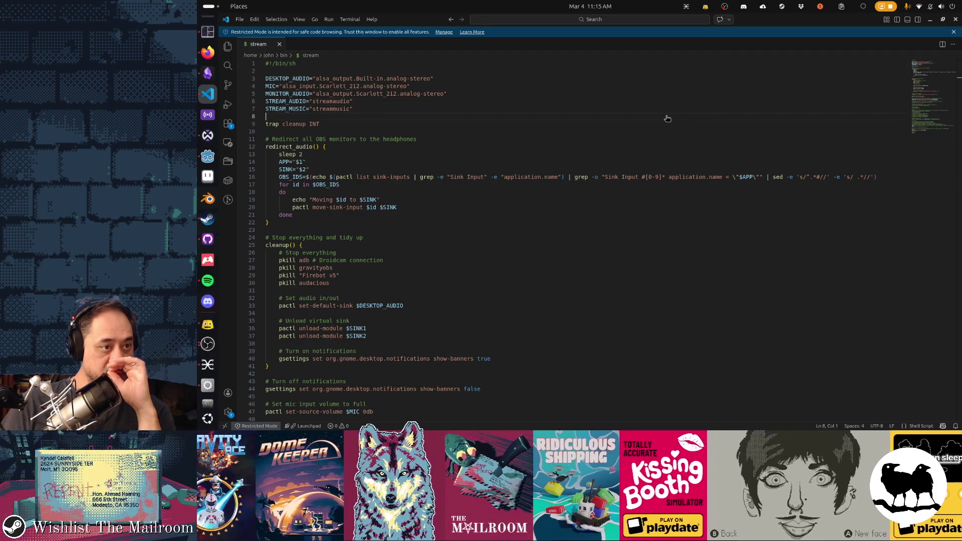
key("Return")
key("Return")
key("Up")
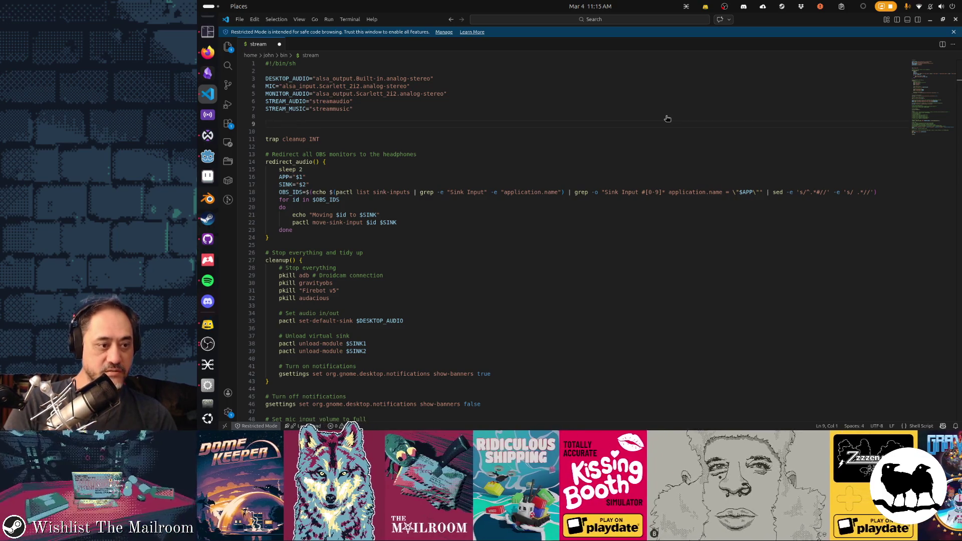
key("ctrl+alt+t")
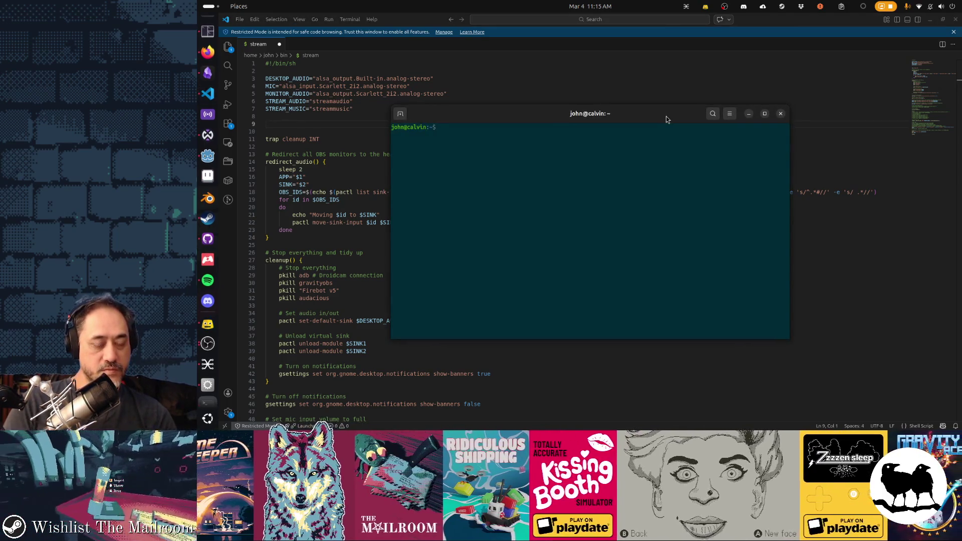
Step: Run pgrep obs and pgrep -a obs to list OBS processes with their command lines
type("pgrep obs")
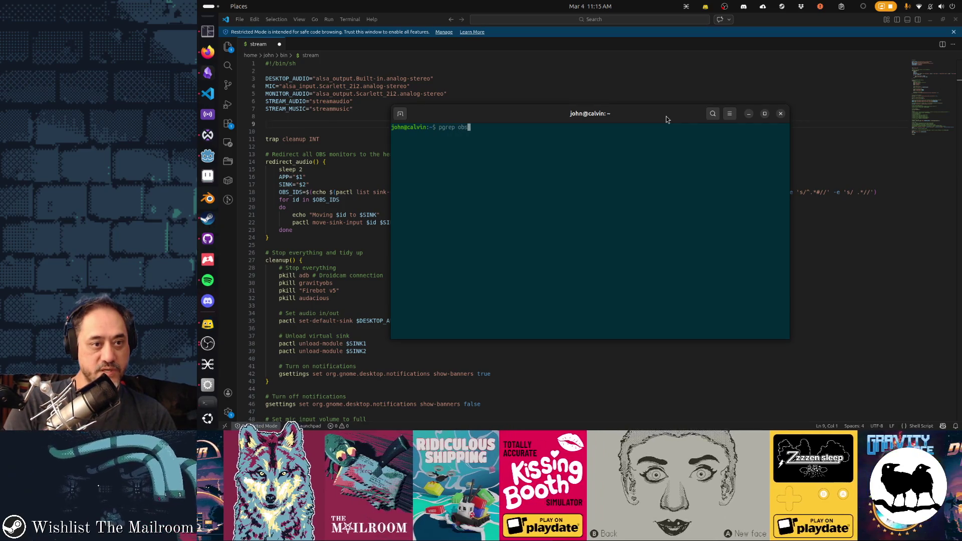
key("Return")
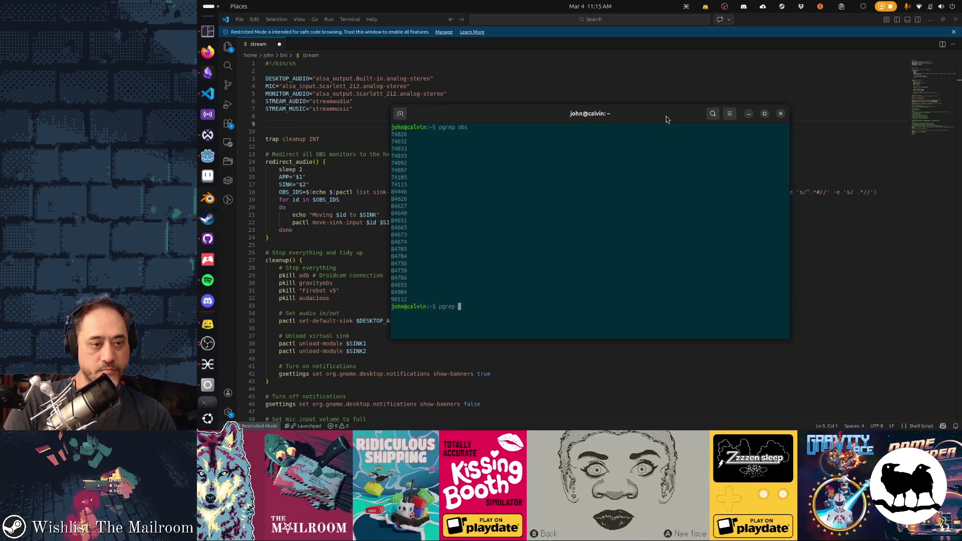
type("a obs")
key("Return")
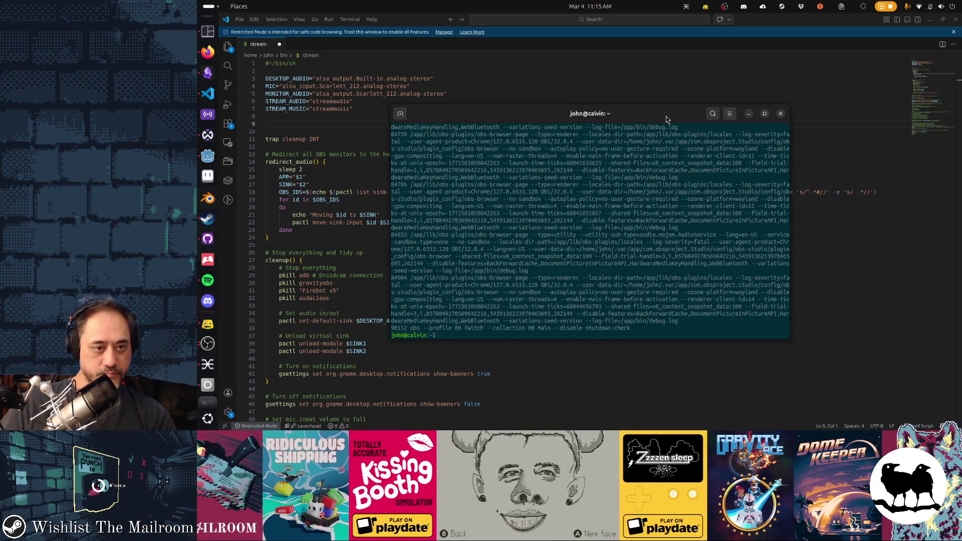
scroll(686, 264, "up", 6)
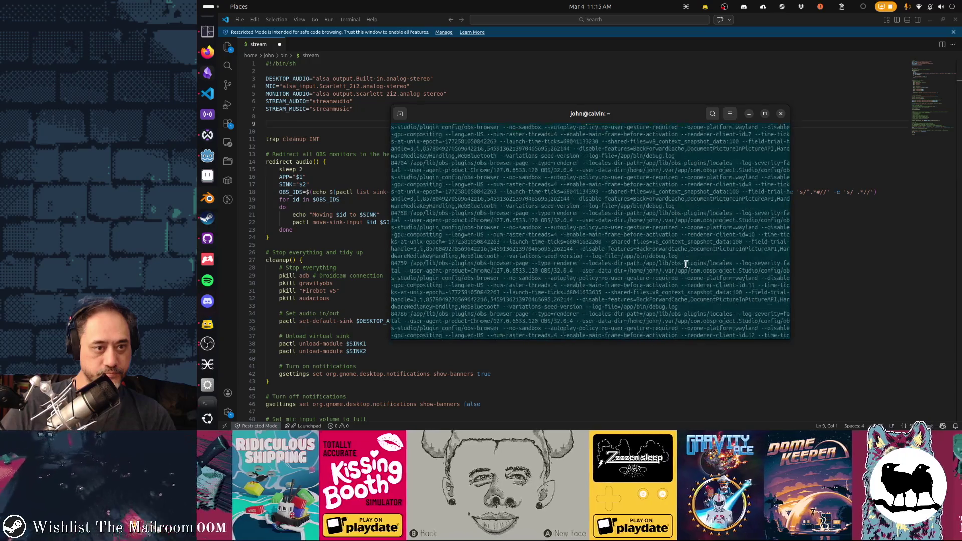
scroll(686, 264, "up", 6)
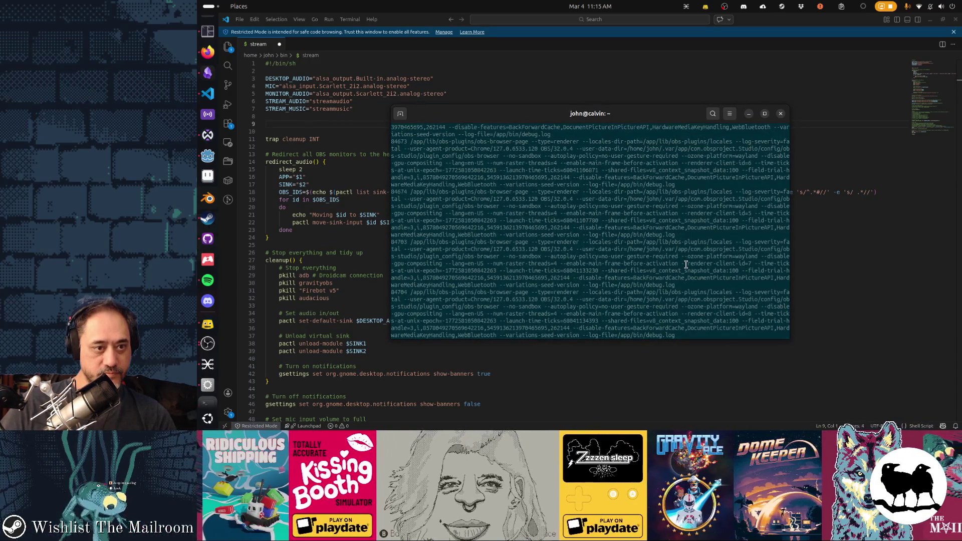
scroll(686, 264, "down", 12)
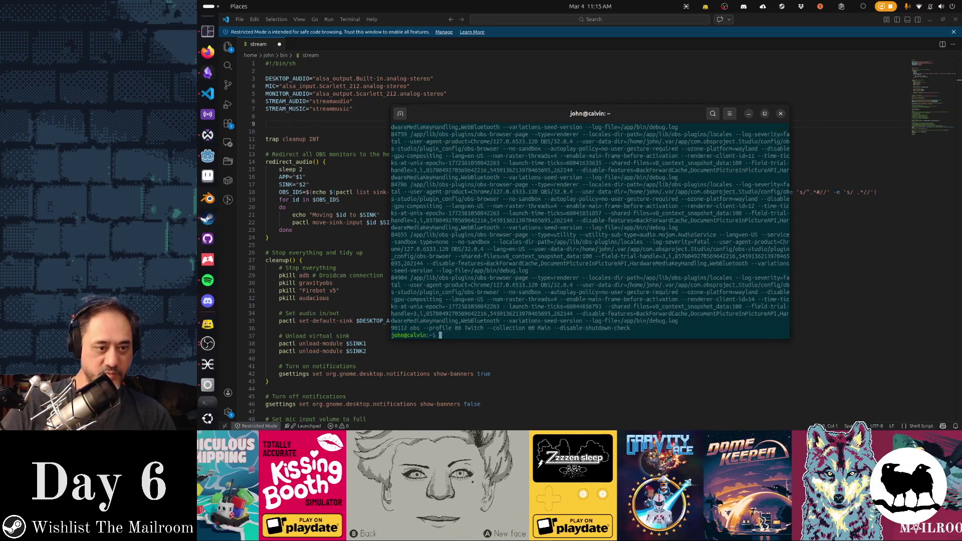
Step: Try pgrep -a with obs-studio, obsstudio and studio, then mark 'obs' on the 84446 line
type("pgrep -a obs-studio")
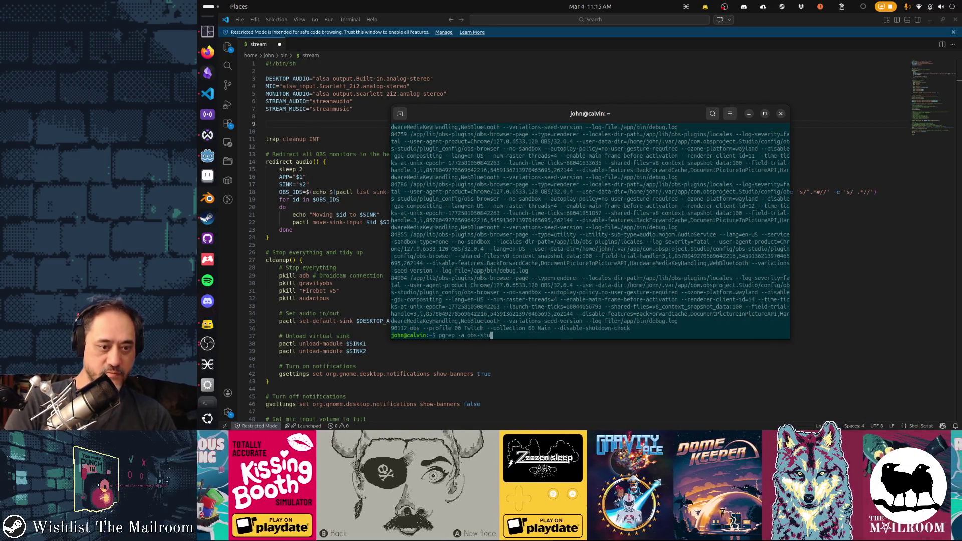
key("Return")
type("pgrep -a obs")
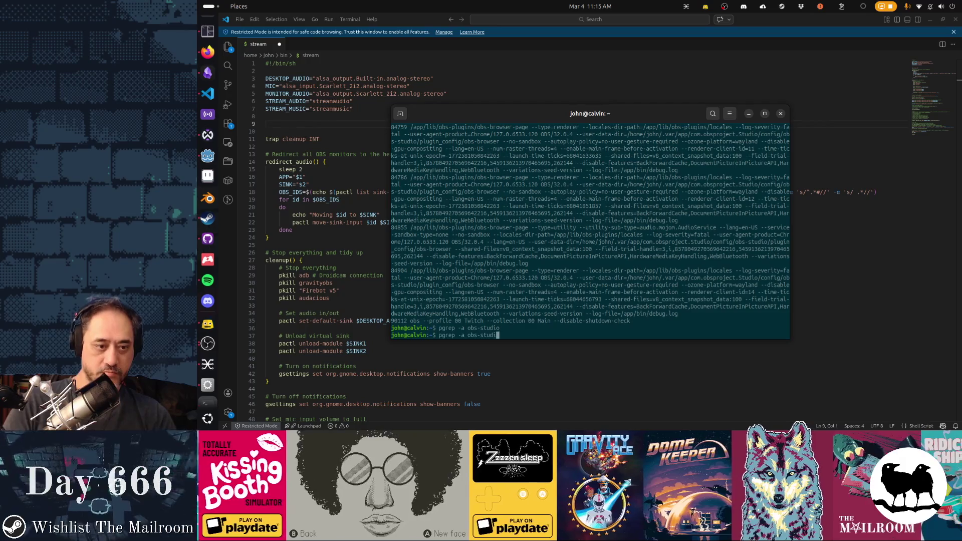
type("studio")
key("Return")
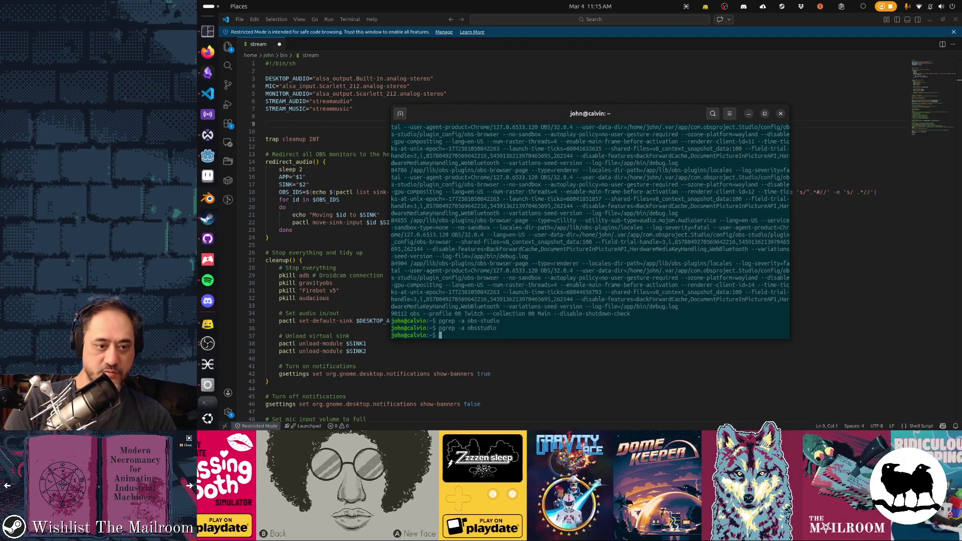
key("Up")
key("BackSpace")
key("BackSpace")
key("BackSpace")
key("BackSpace")
key("BackSpace")
type("studio")
key("Return")
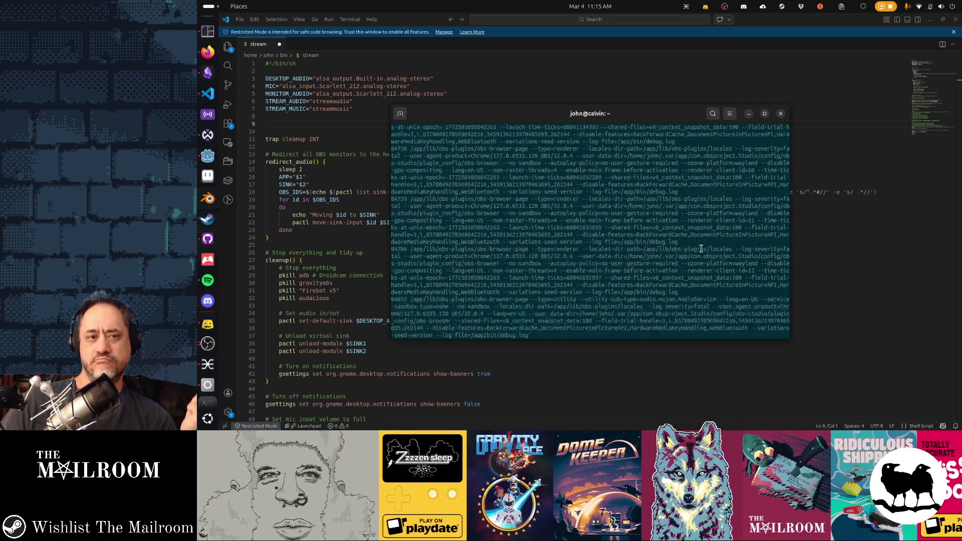
scroll(701, 249, "up", 10)
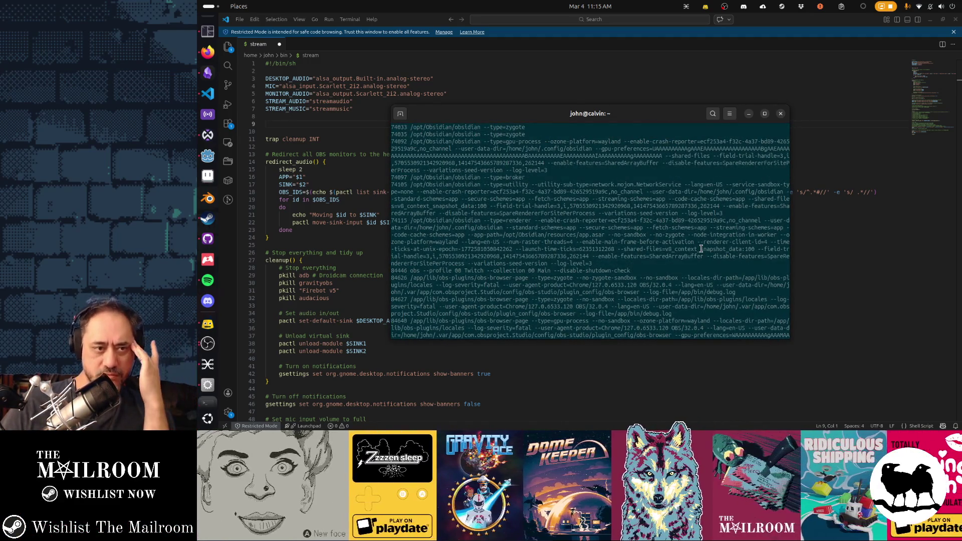
scroll(493, 219, "down", 3)
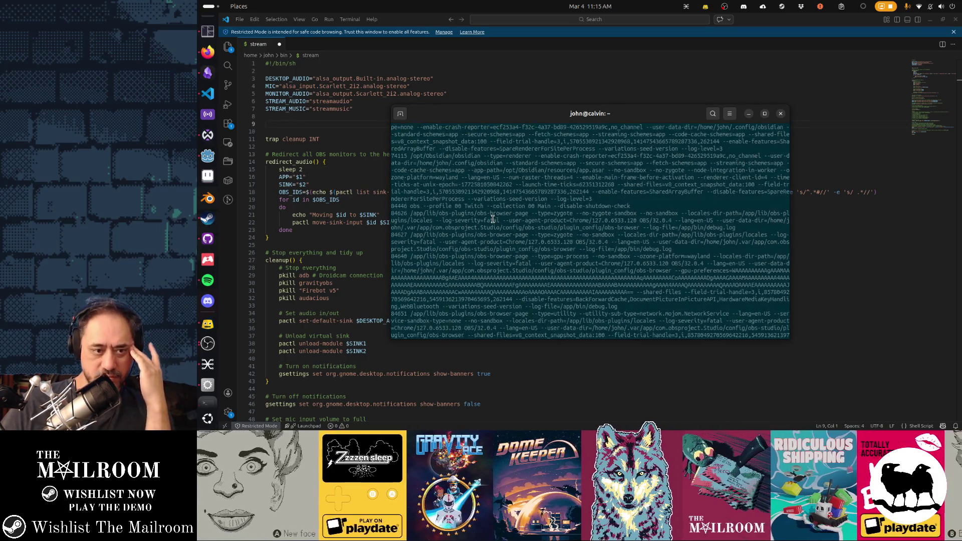
scroll(493, 218, "down", 2)
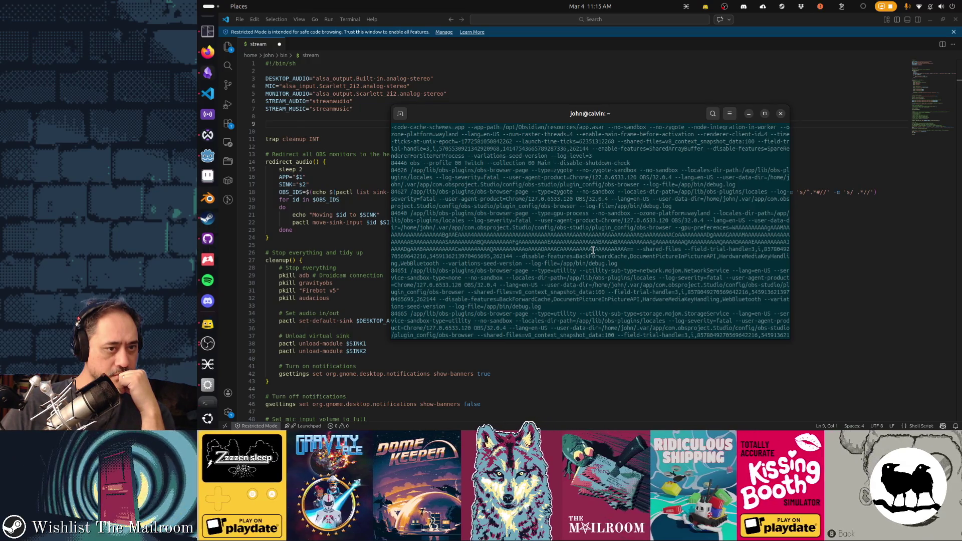
scroll(592, 250, "up", 2)
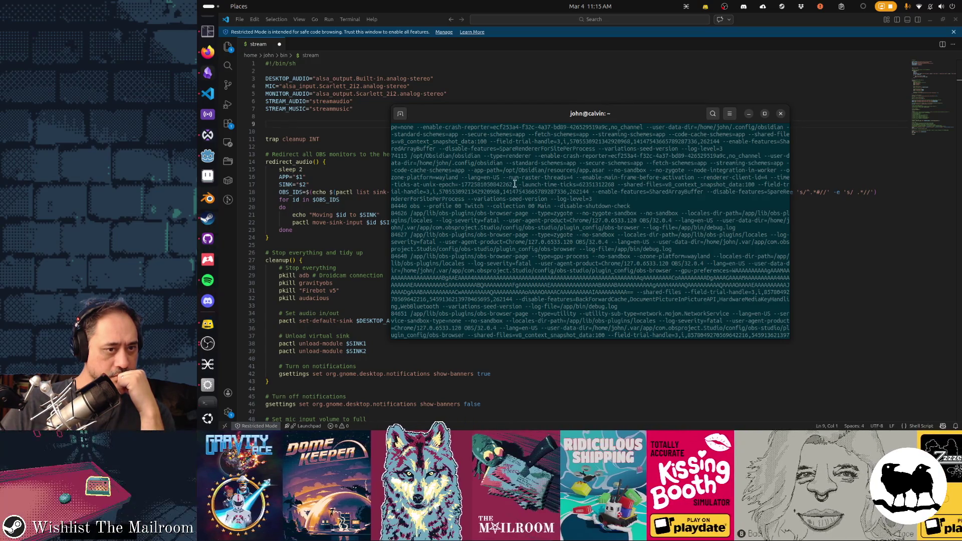
scroll(513, 258, "up", 2)
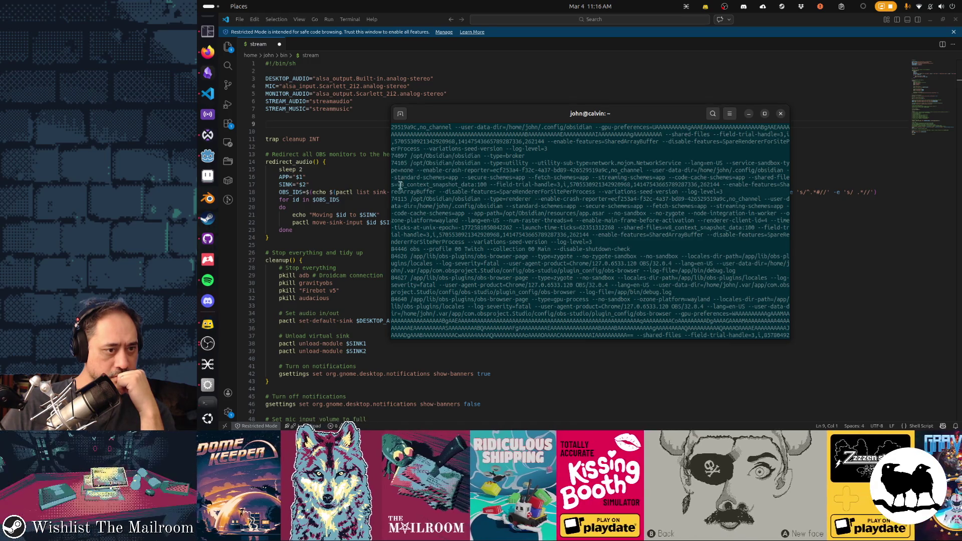
double_click(415, 250)
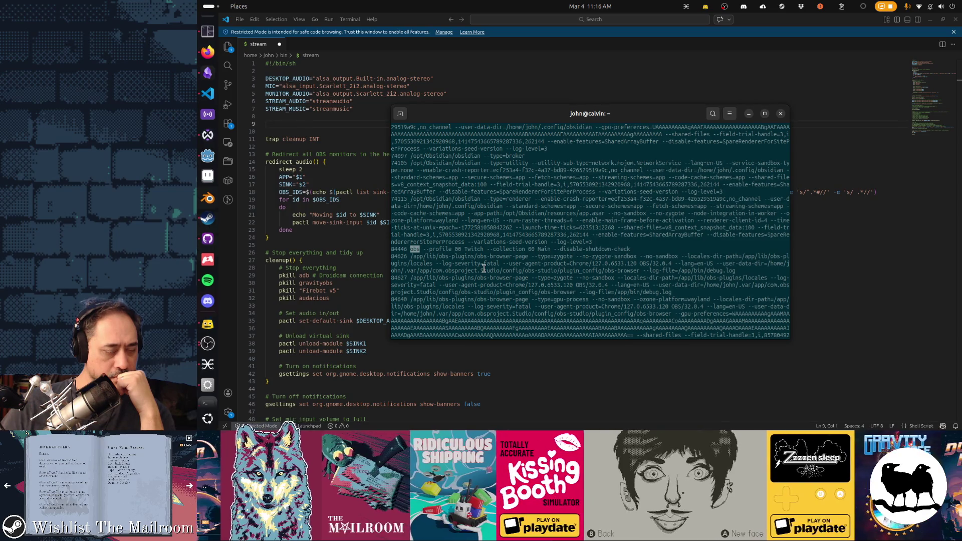
Step: Search for processes matching Twitch with pgrep -a and with plain pgrep
key("Up")
key("BackSpace")
key("BackSpace")
key("BackSpace")
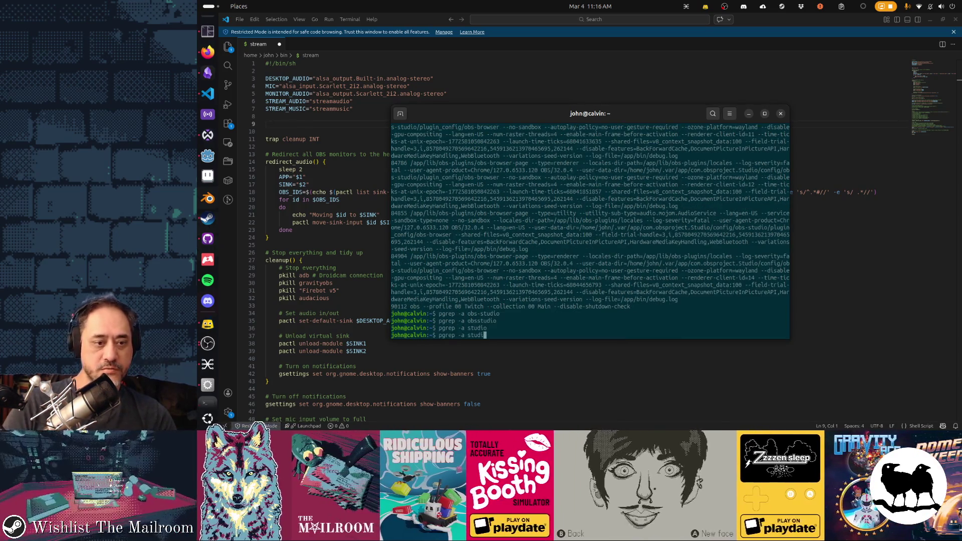
key("BackSpace")
type("Twitch")
key("Return")
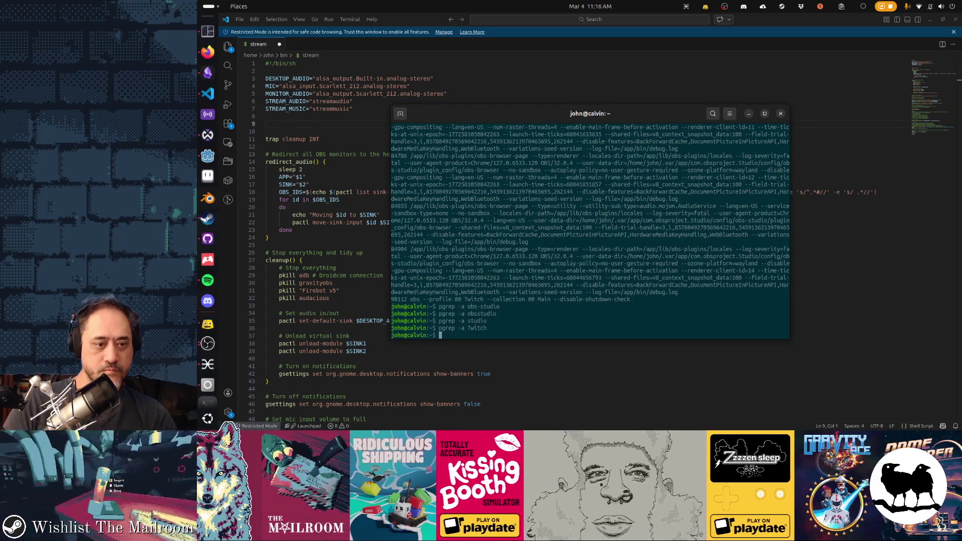
key("Up")
key("Left")
key("Left")
key("Left")
key("BackSpace")
key("BackSpace")
key("BackSpace")
key("Return")
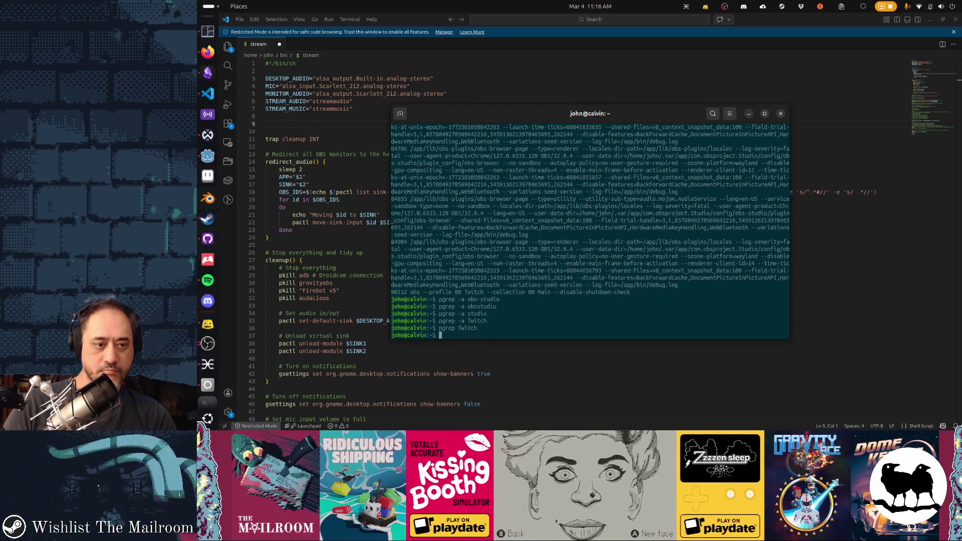
Step: Run pgrep -f Twitch, then pgrep -af Twitch to list the matching OBS processes
key("Up")
key("Left")
key("Left")
key("Left")
type("-f")
key("Return")
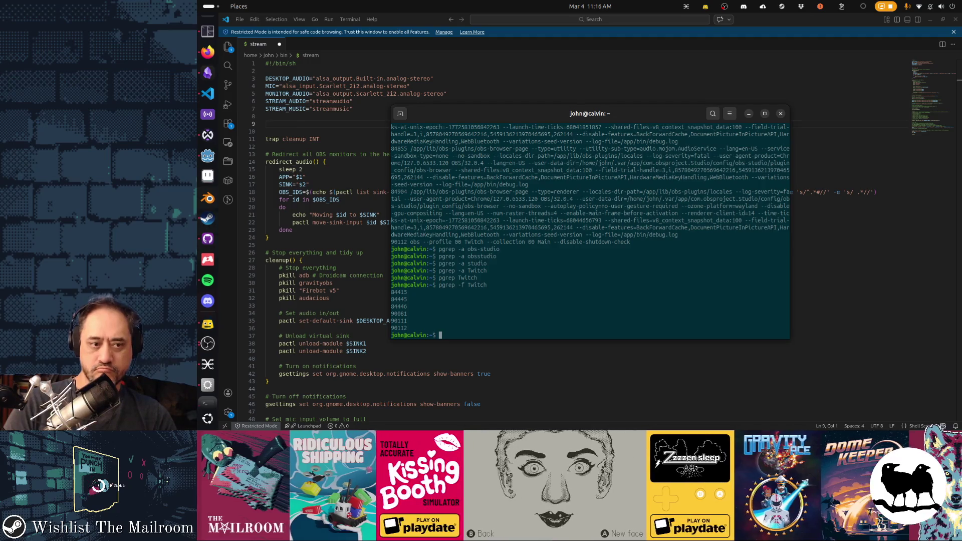
key("Up")
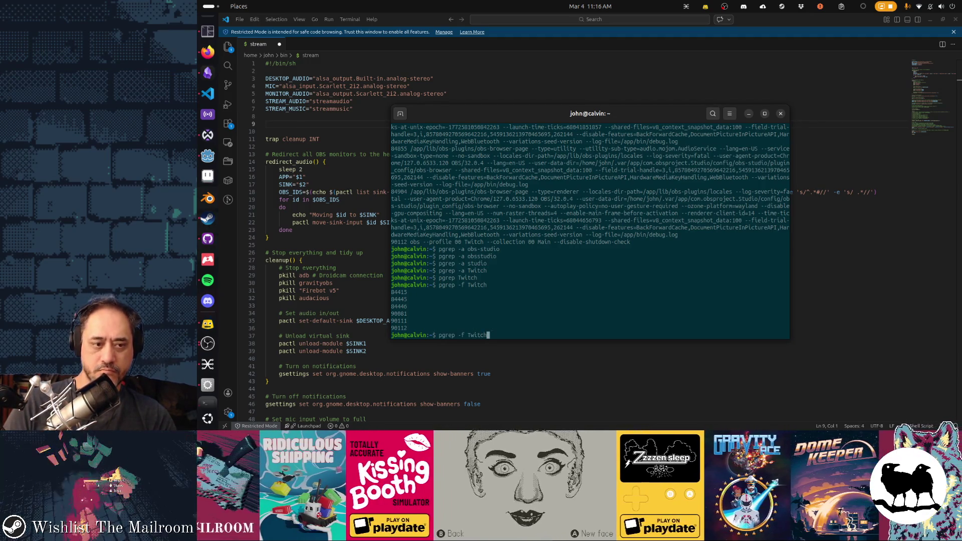
key("Left")
key("Left")
key("Left")
type("a")
key("Return")
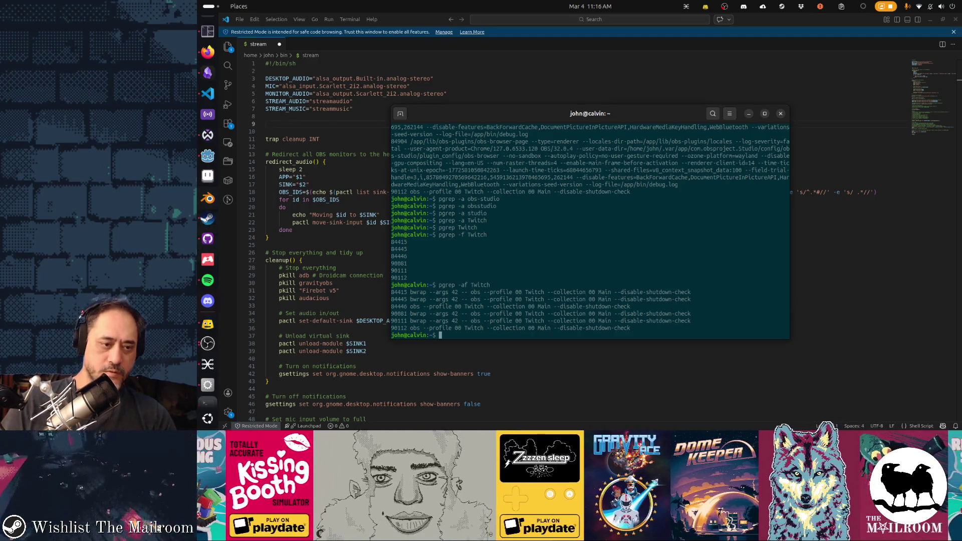
Step: Check echo $? after the Twitch search, then run pgrep -af Twitchx and see exit status 1
type("echo $?")
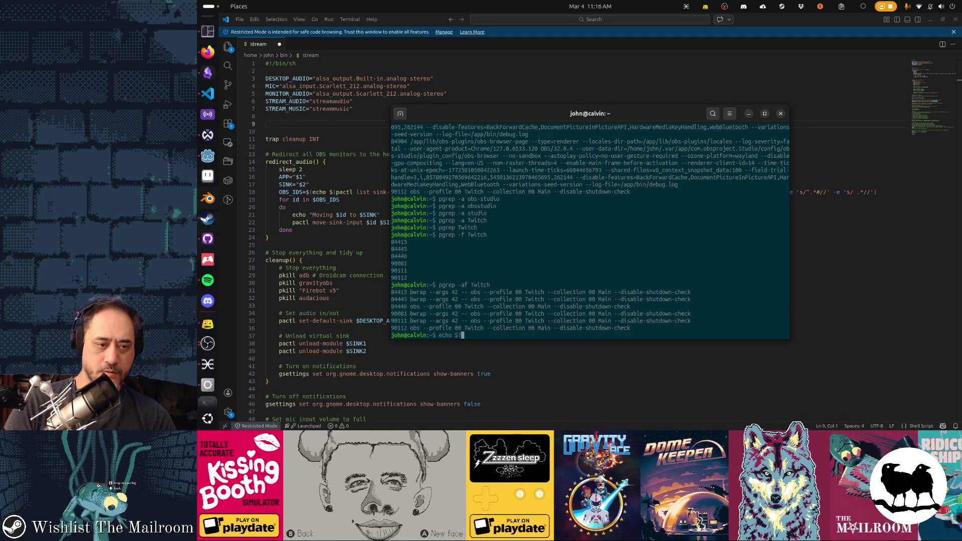
key("Return")
key("Up")
key("Up")
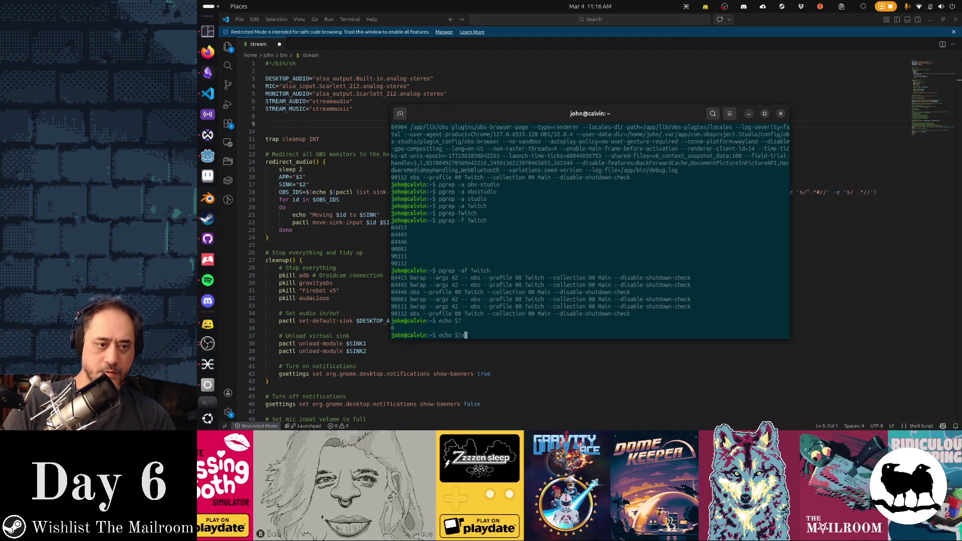
type("x")
key("Return")
key("Up")
key("Up")
type("x")
key("Return")
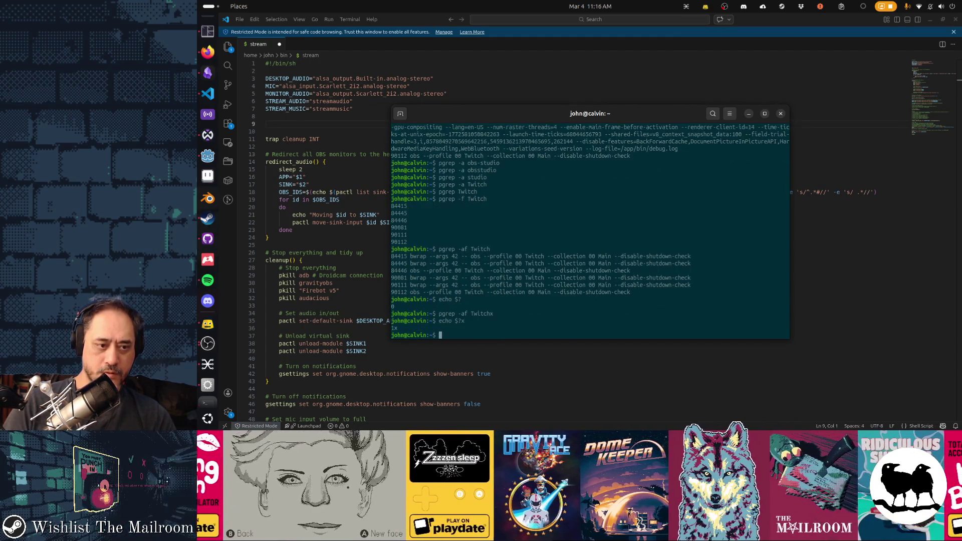
key("Up")
key("Up")
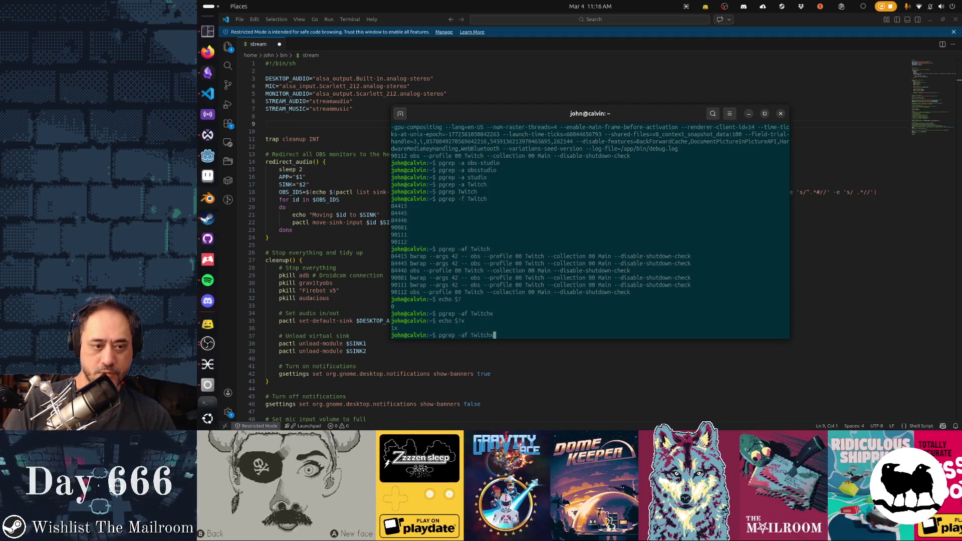
key("Return")
key("Up")
Step: Rerun pgrep -af Twitch, confirm exit status 0, and select the command text
key("Up")
key("Up")
key("Up")
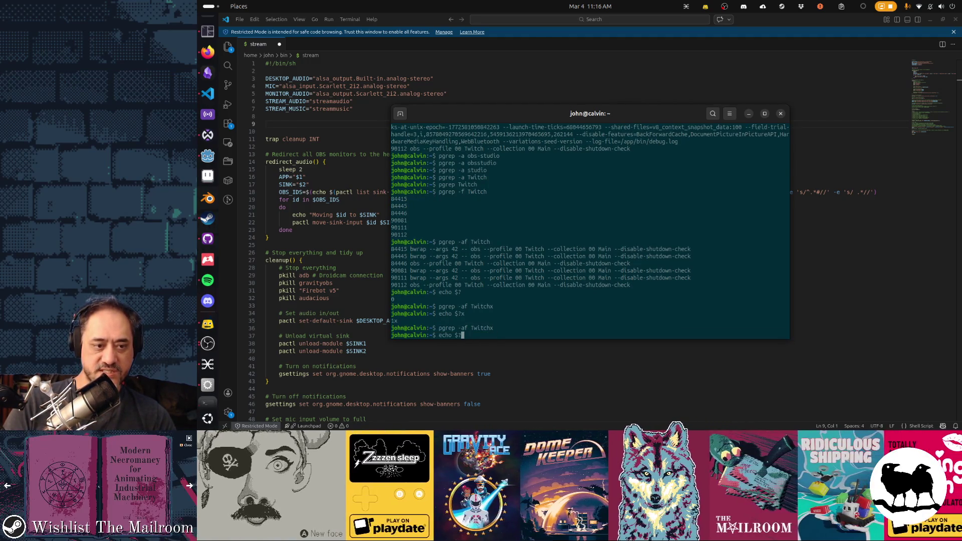
key("Return")
key("Up")
key("Up")
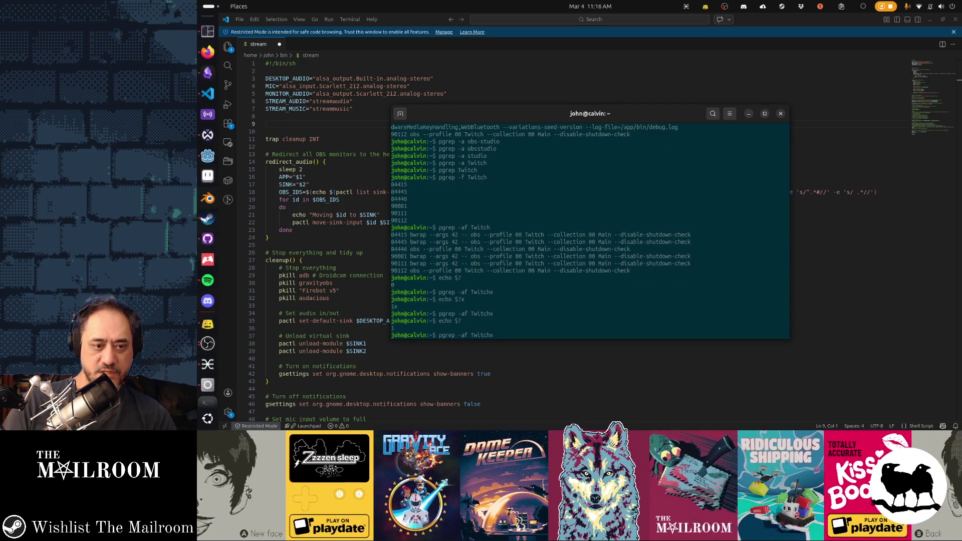
key("Return")
key("Up")
key("Up")
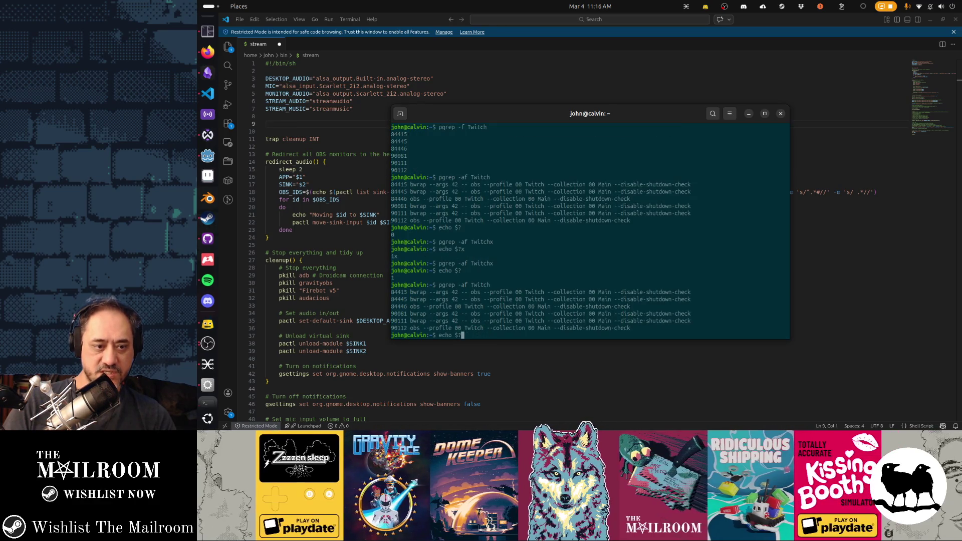
key("Return")
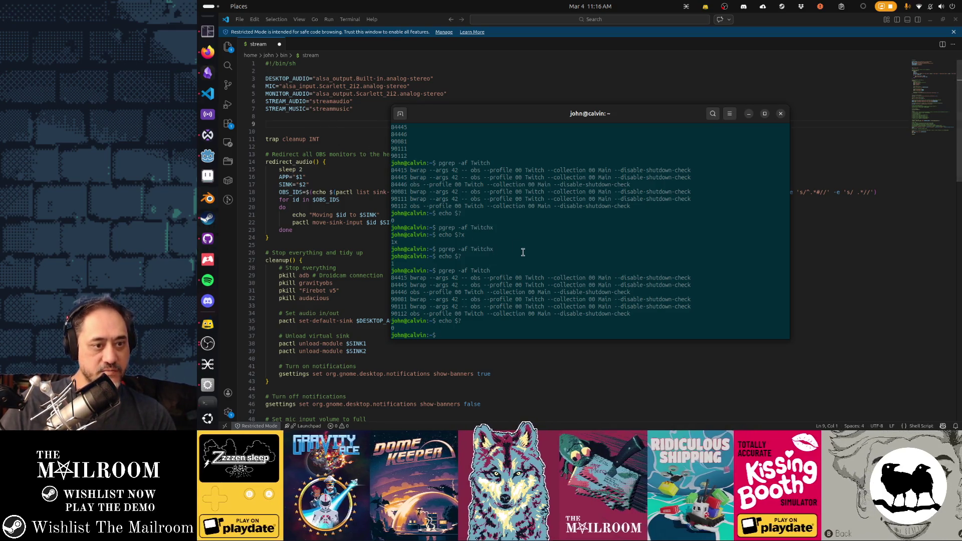
left_click_drag(438, 228, 491, 229)
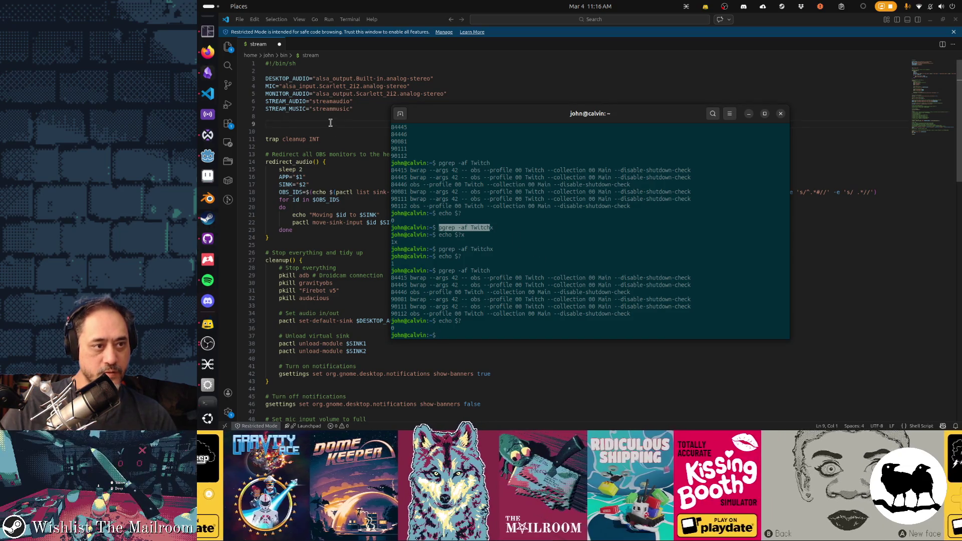
Step: Paste 'pgrep -af Twitch' into line 9 and follow it with 'if [ $? -eq 0 ]; then'
middle_click(365, 123)
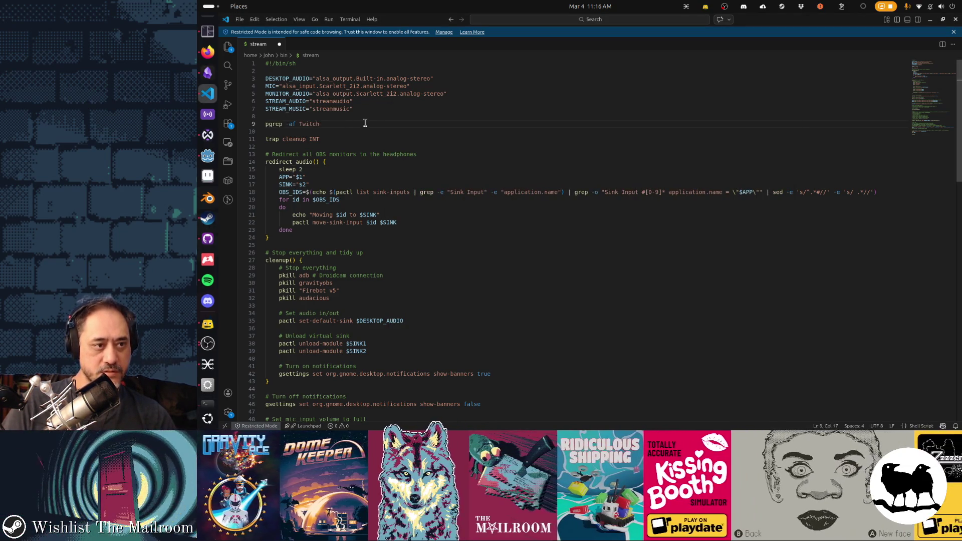
key("Return")
type("if [ $? ")
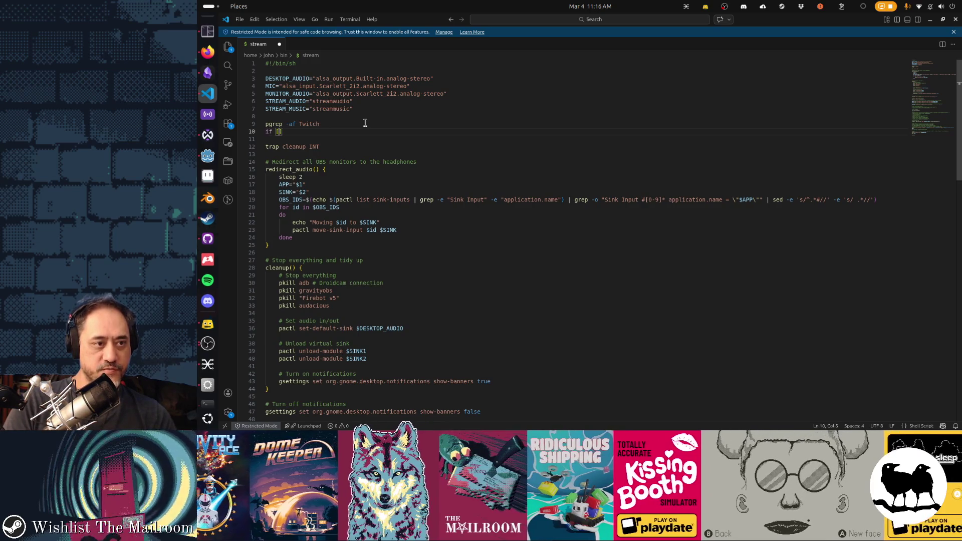
type("=")
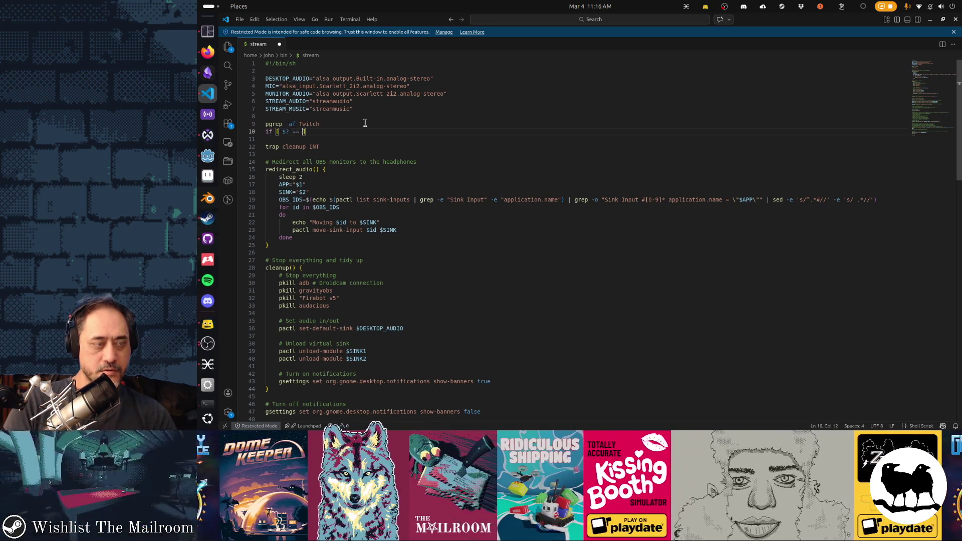
key("BackSpace")
type("-eq ")
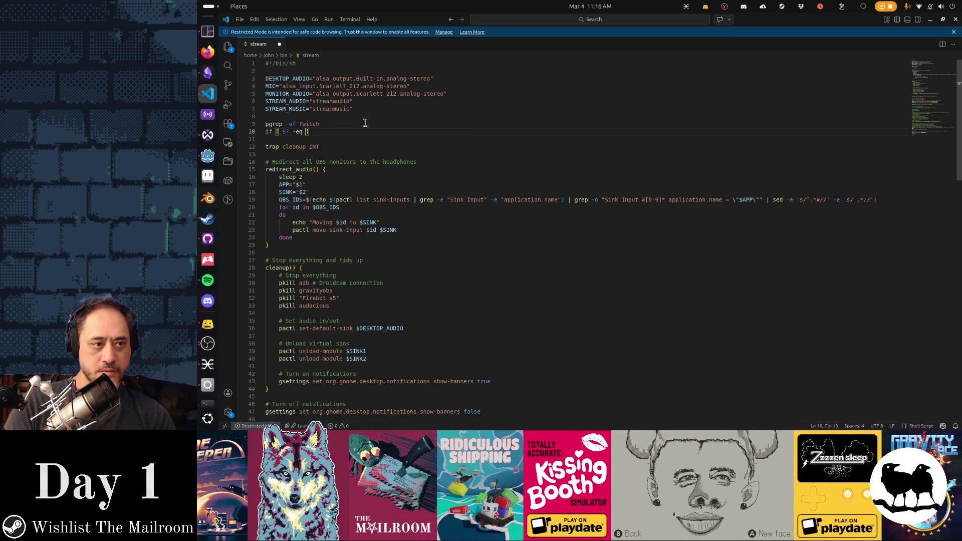
type("0")
key("Left")
key("BackSpace")
type("1")
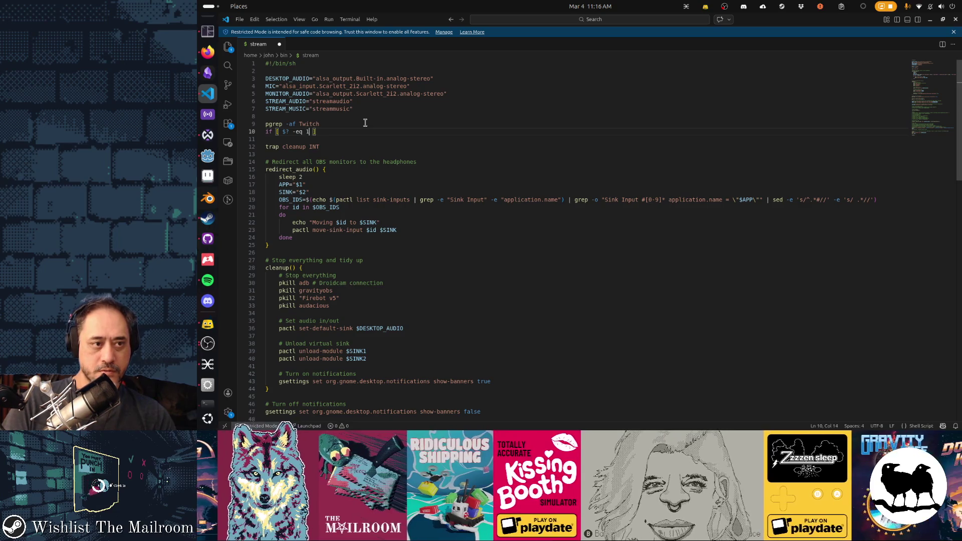
key("BackSpace")
type("0 ]")
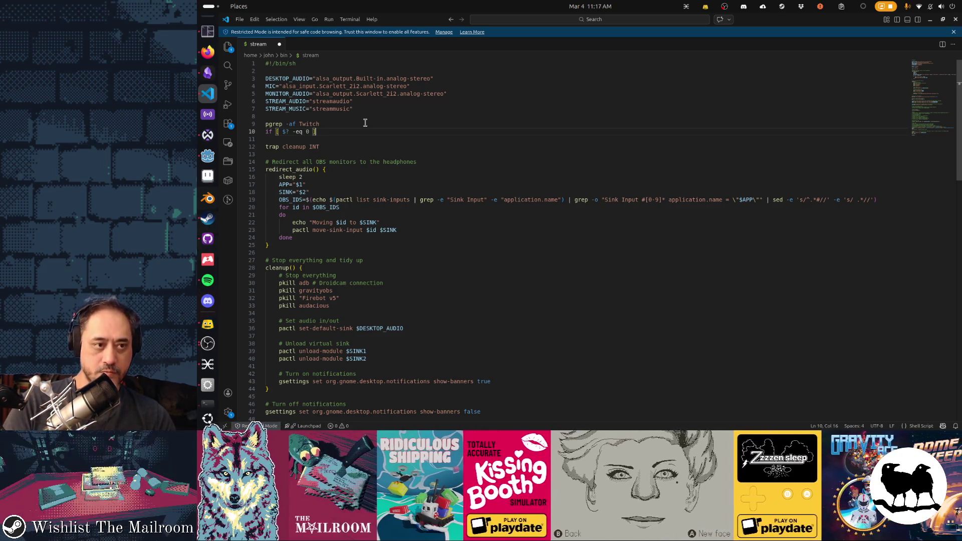
type("; then")
Step: Fill the if block with an 'OBS already running' echo, exit and fi, then save the script
key("Return")
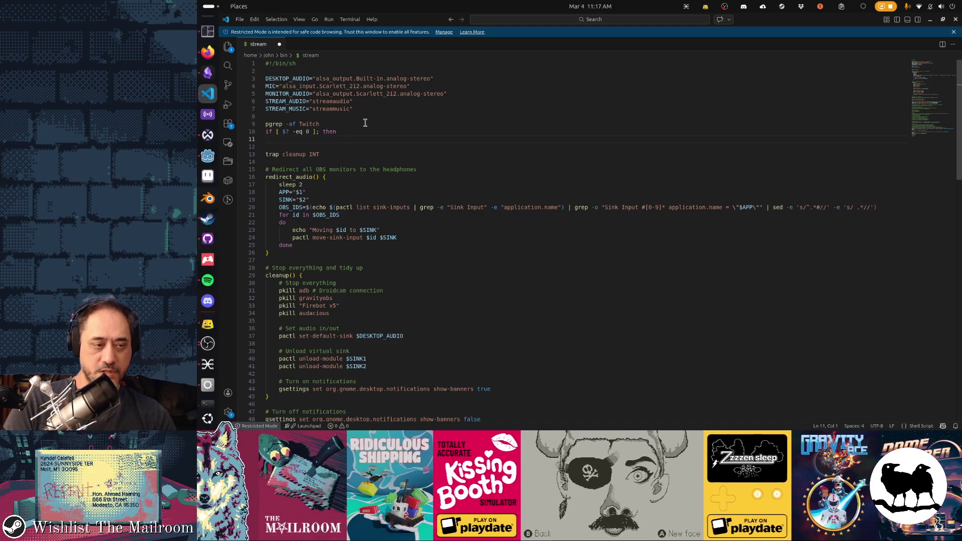
type("echo \"0")
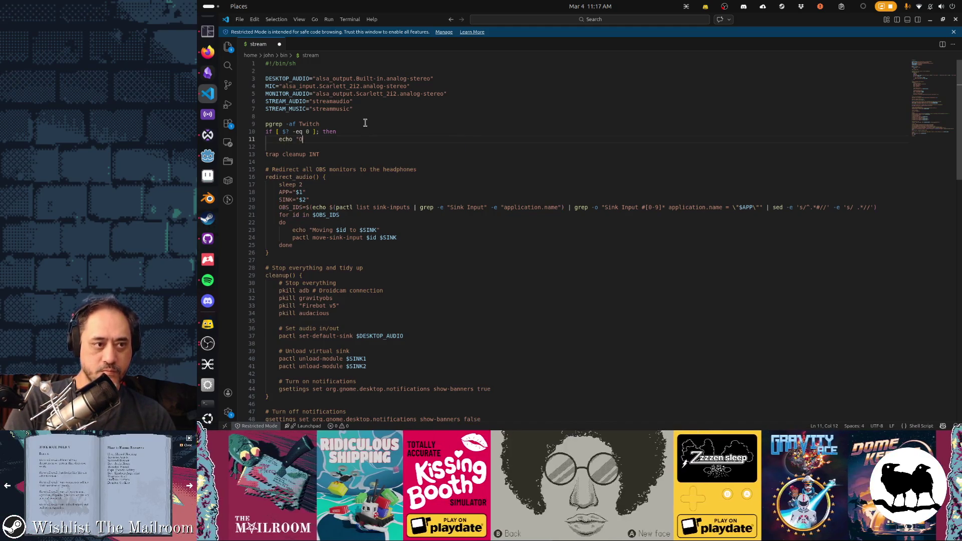
type("ready running\"")
key("Return")
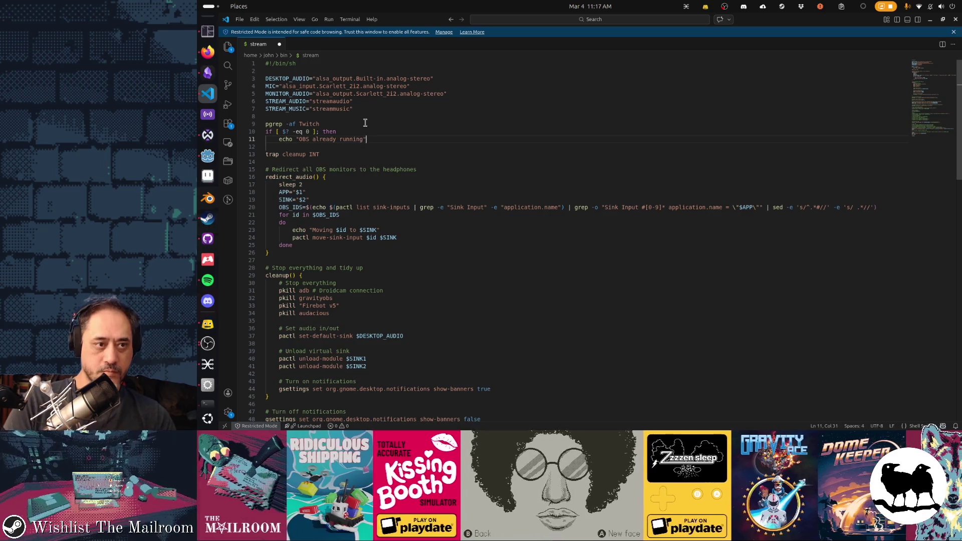
type("exit;")
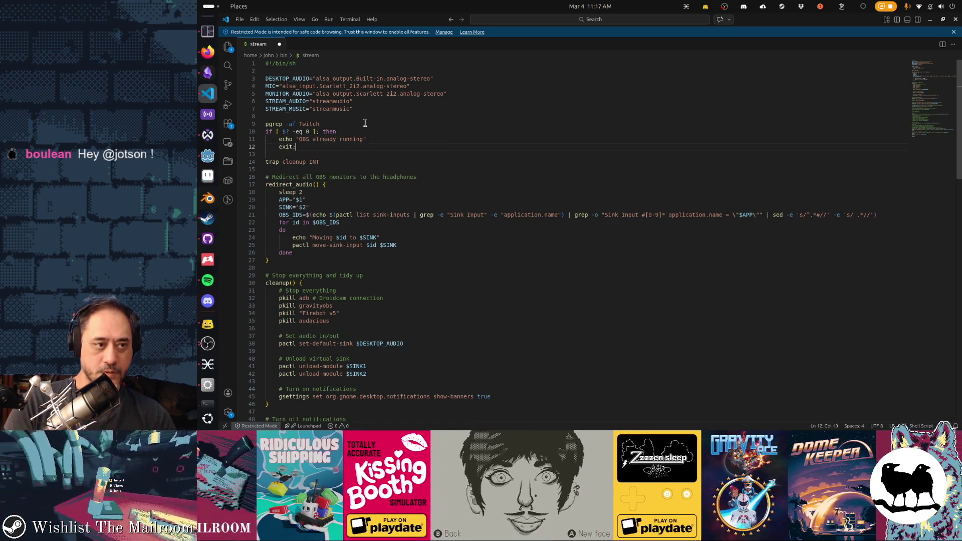
key("Return")
type("fi;")
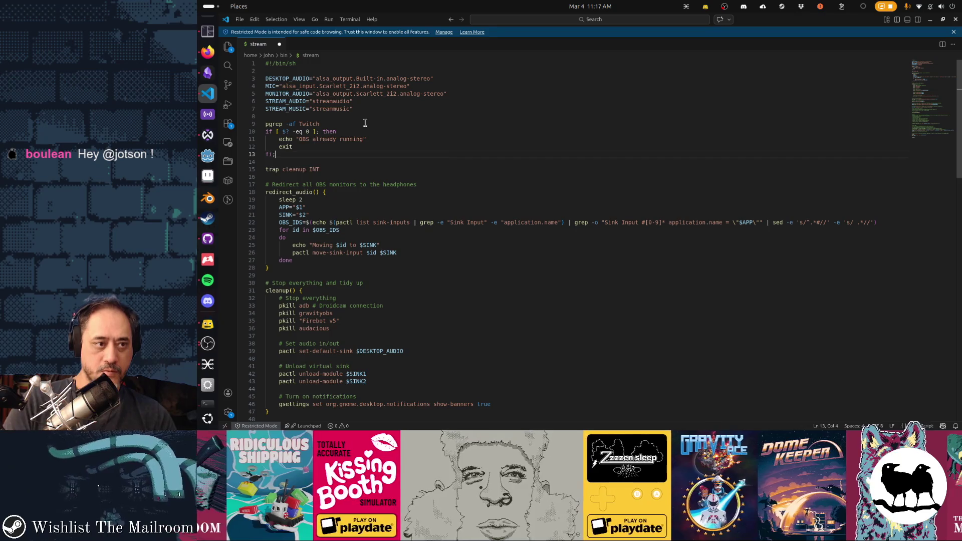
key("Down")
key("Down")
key("Down")
key("ctrl+s")
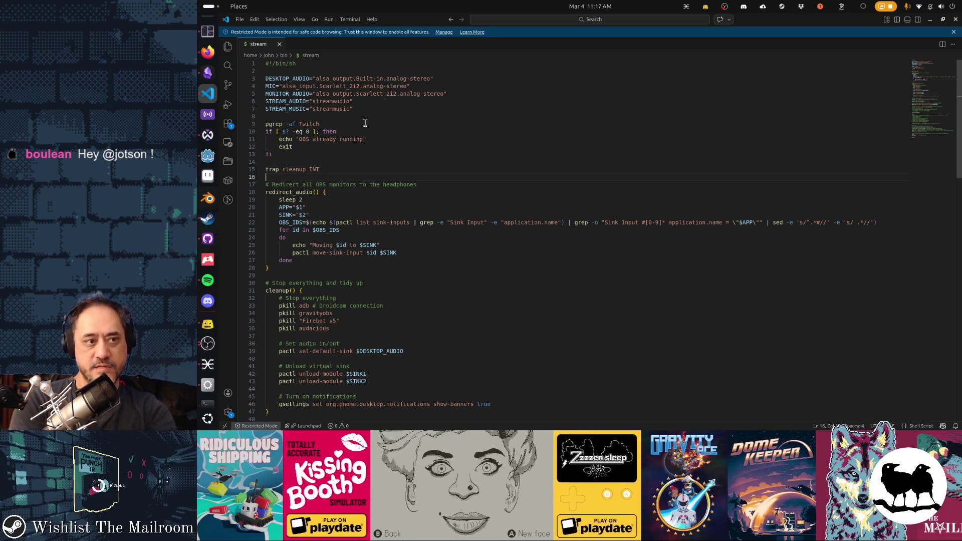
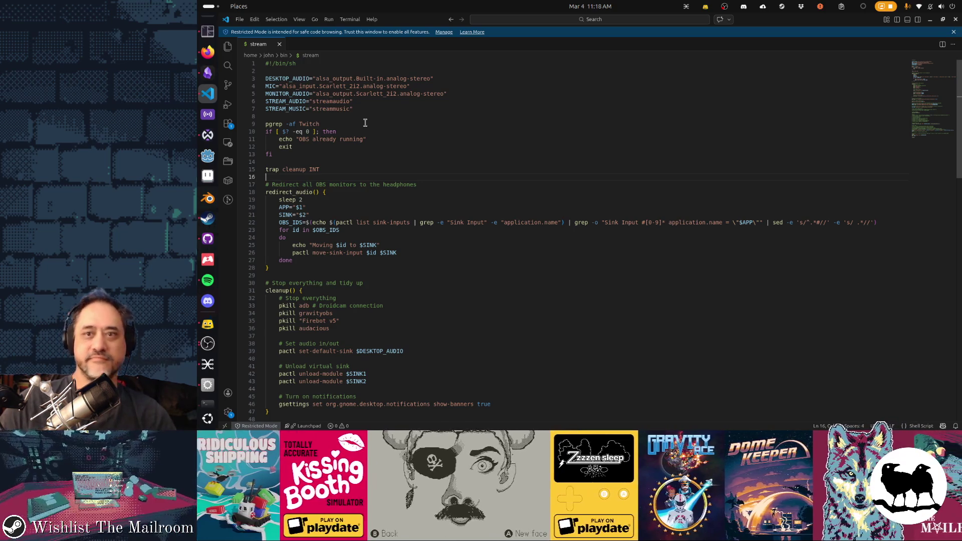
Step: Close the VS Code stream script window, then exit both Tilix terminal sessions
left_click(956, 20)
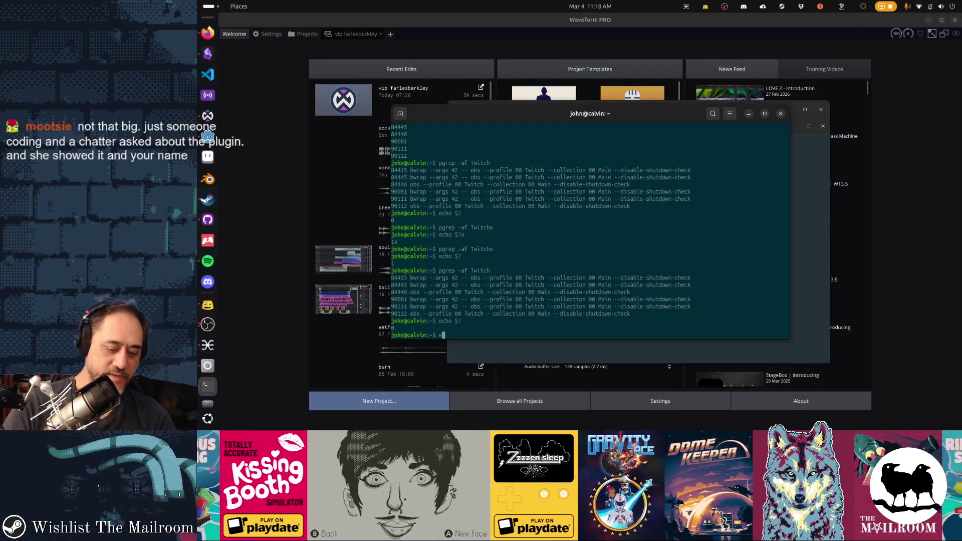
type("xit")
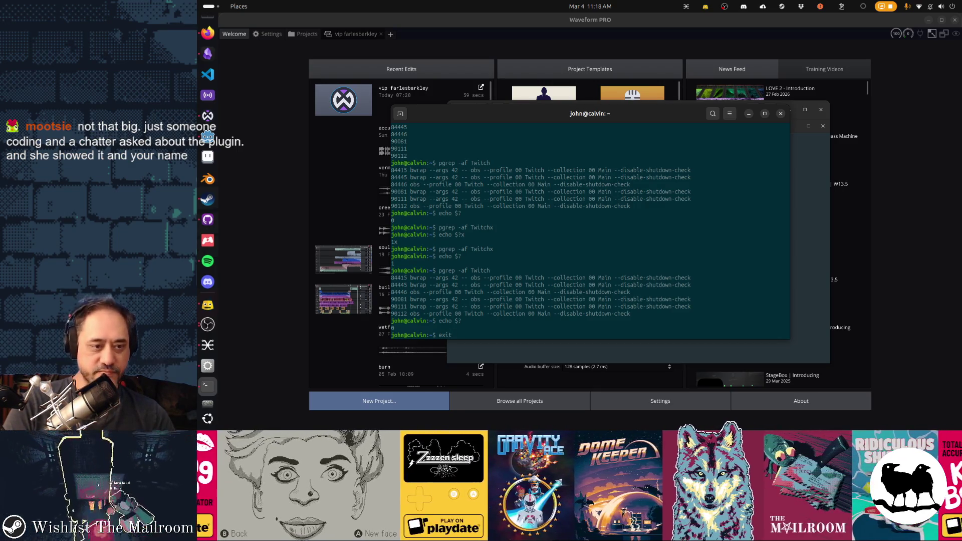
key("Return")
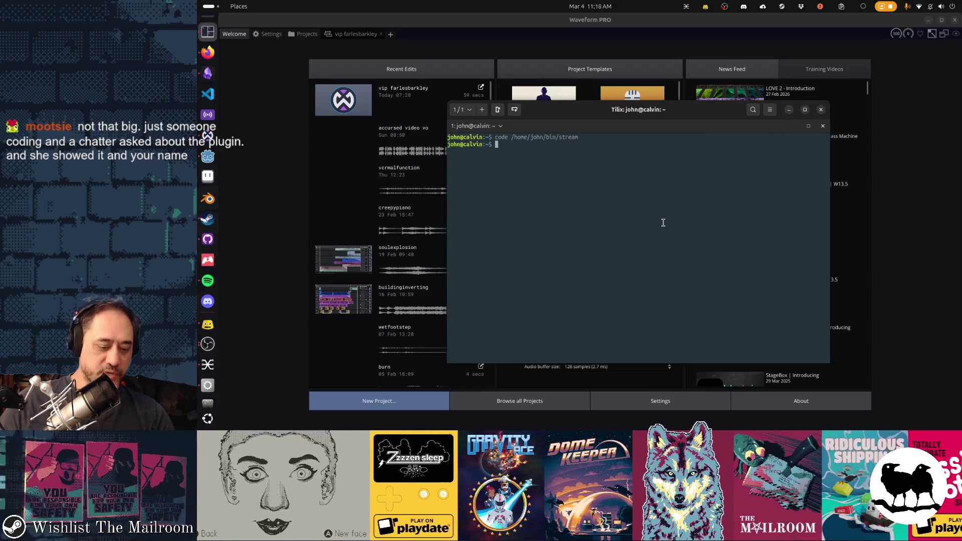
type("exit")
key("Return")
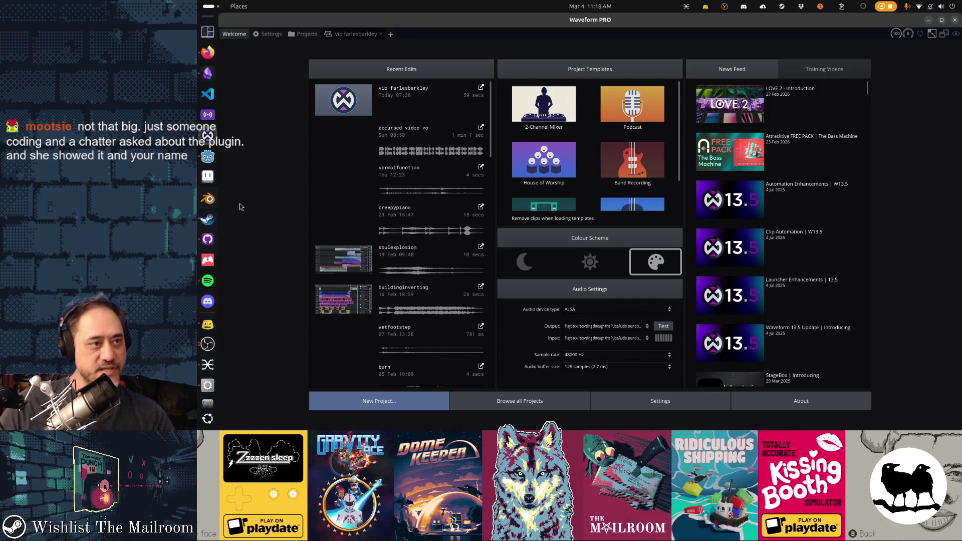
Step: Launch Firefox and bring the ridiculous_coding GitHub repository page to the front
left_click(207, 52)
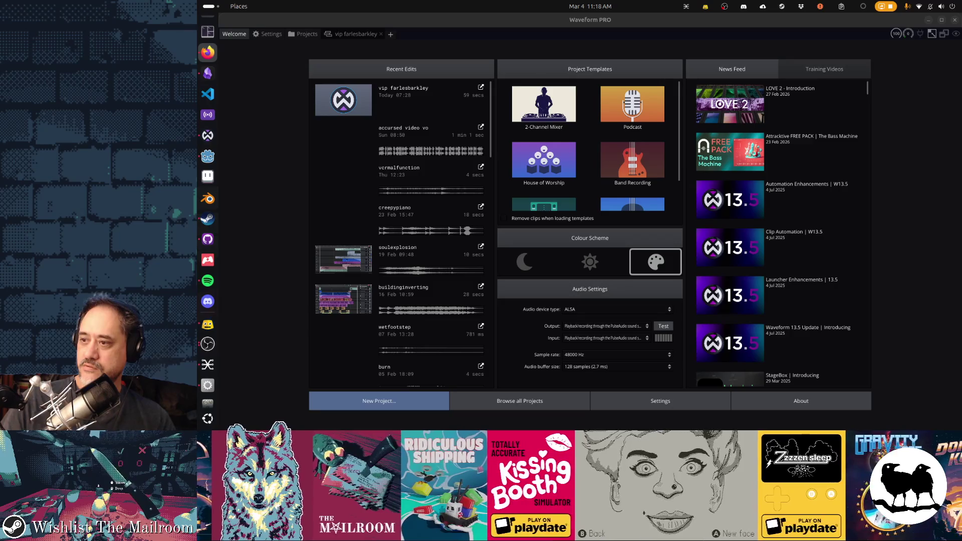
key("alt+Tab")
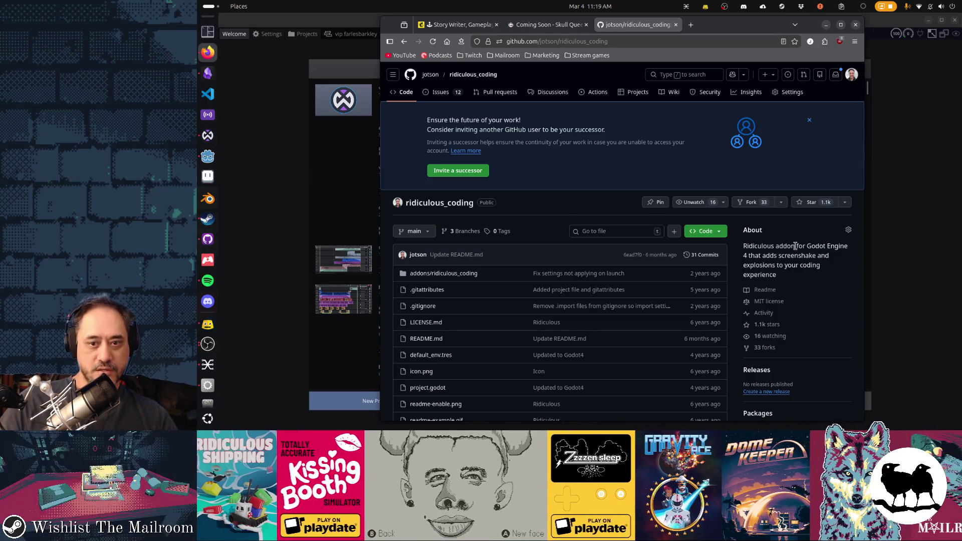
Step: Dismiss the 'Ensure the future of your work' banner on the repo page and return to Waveform PRO
left_click(810, 122)
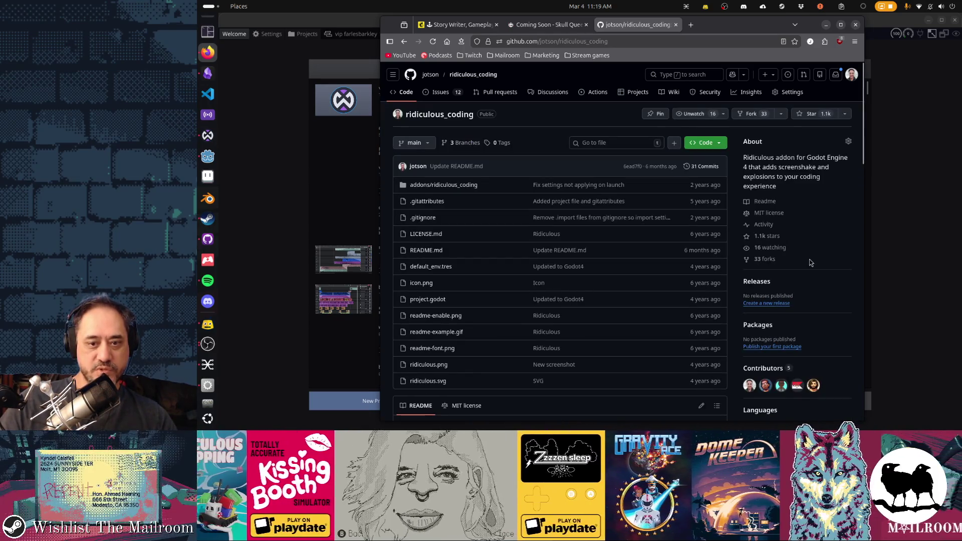
scroll(795, 255, "down", 3)
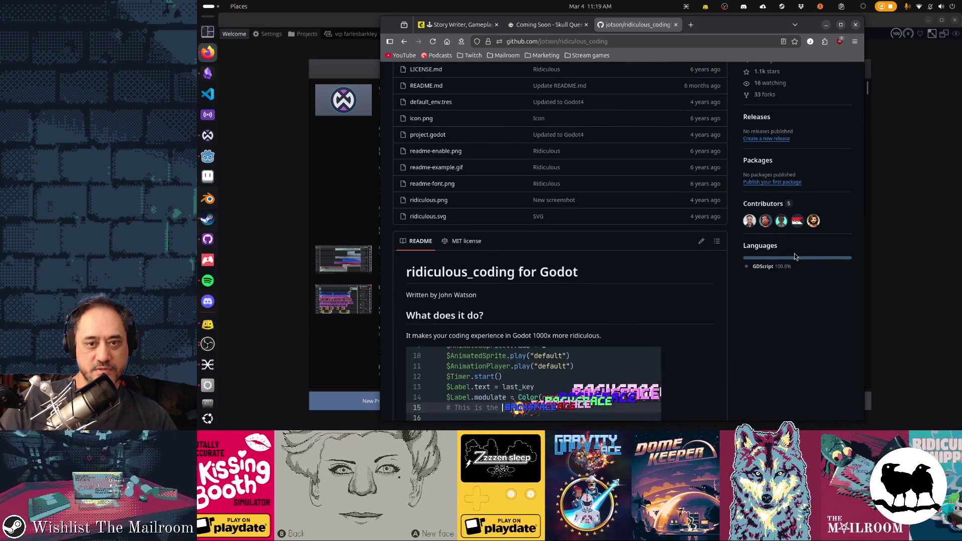
scroll(795, 254, "up", 3)
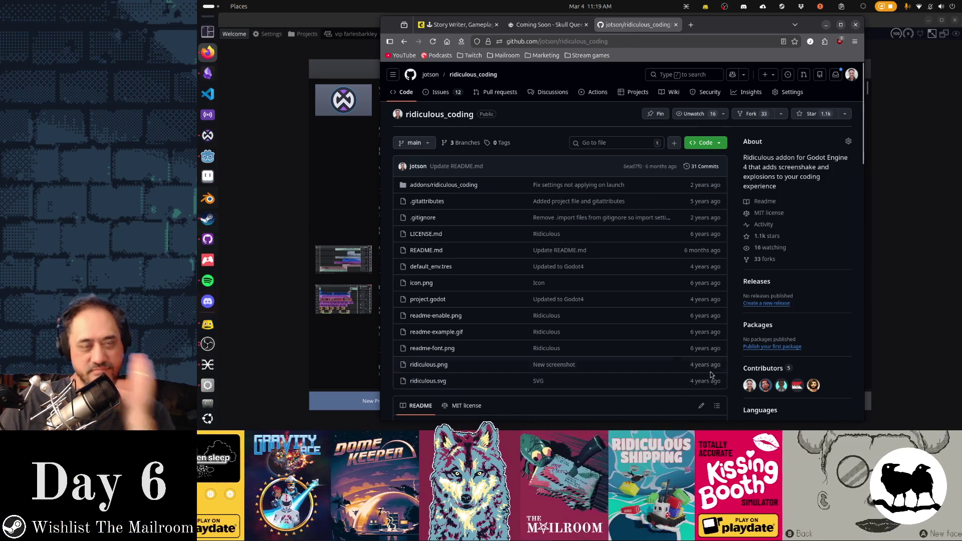
key("alt+Tab")
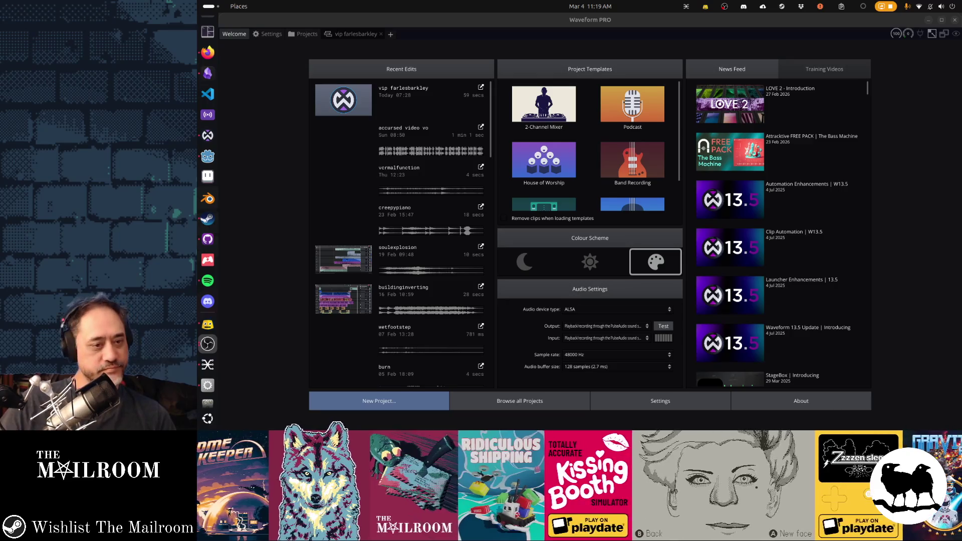
Step: Show the mailroomsounds project's edits and audio in the Projects browser
left_click(303, 34)
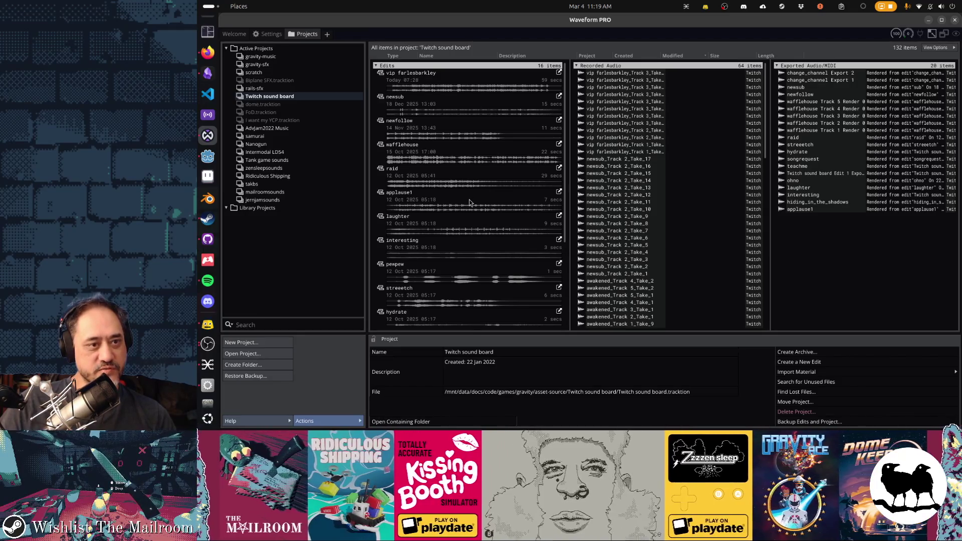
left_click(278, 193)
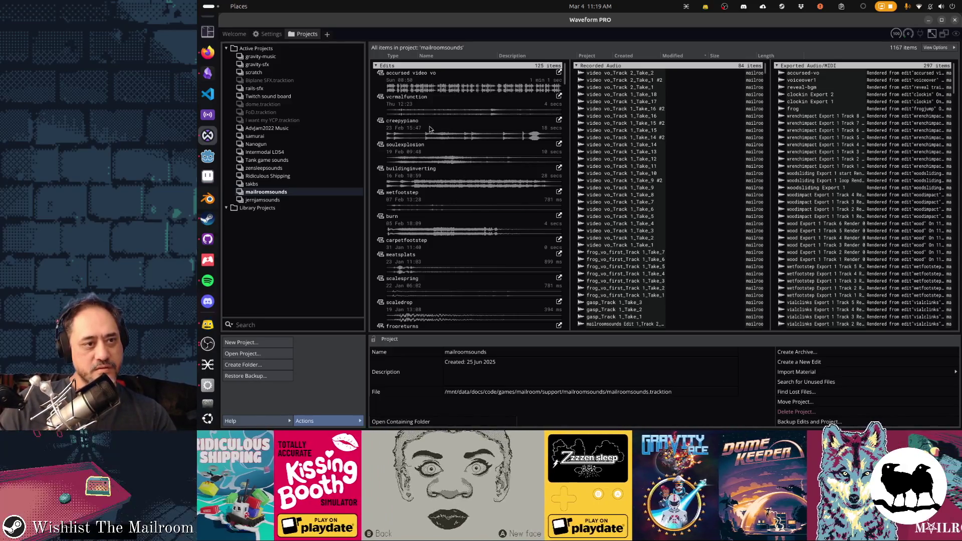
Step: Open the vcrmalfunction edit, play it, and mute Track 4
double_click(401, 102)
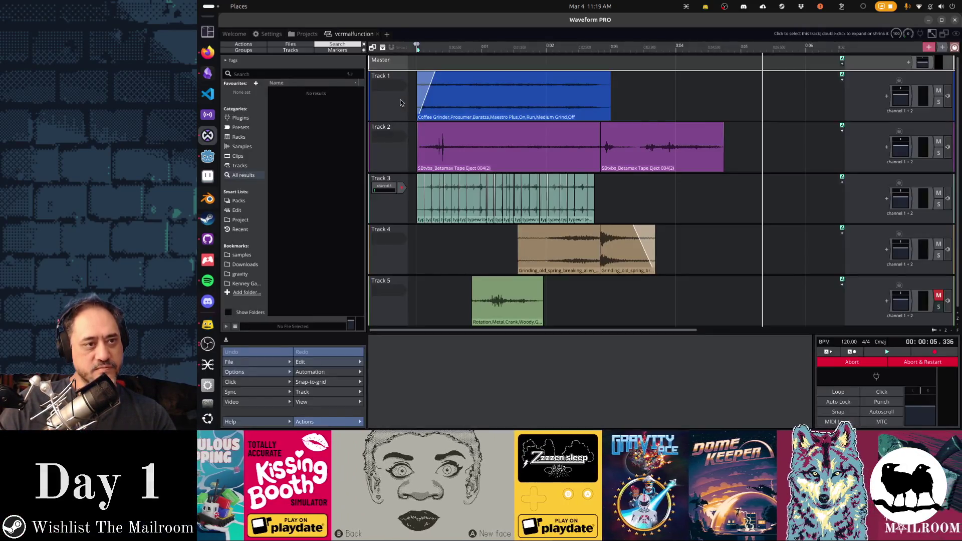
key("space")
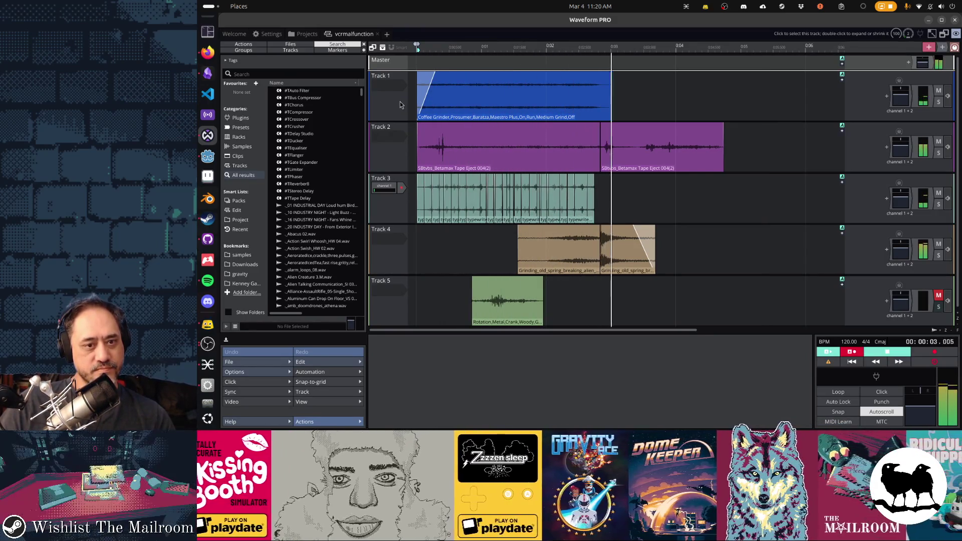
key("space")
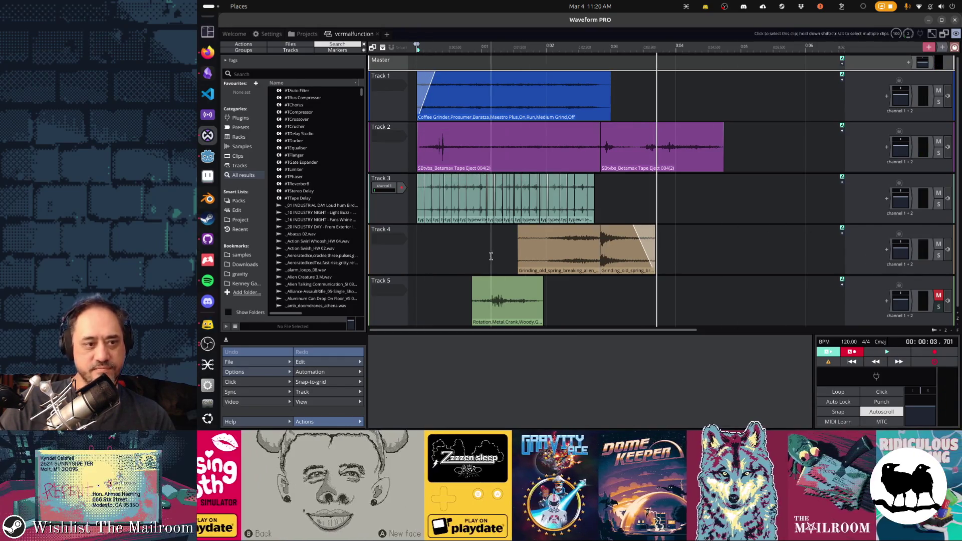
left_click(939, 245)
key("space")
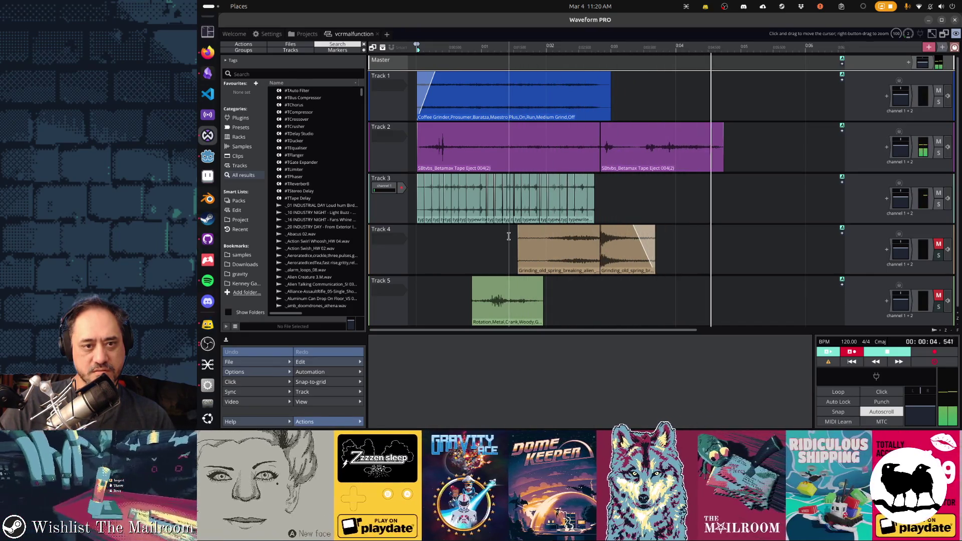
key("space")
Step: Audition the edit again while muting Track 3 and then Track 5
left_click(938, 193)
key("space")
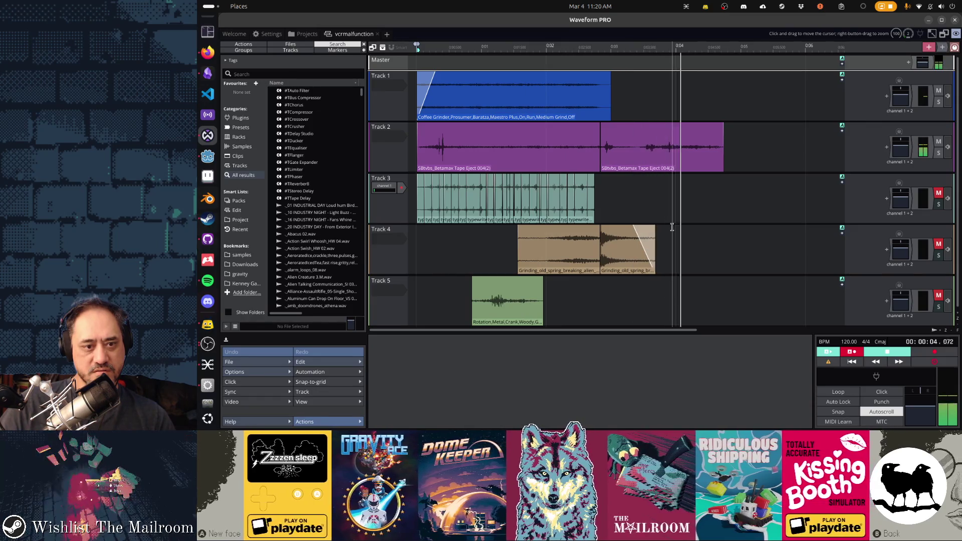
key("space")
key("space")
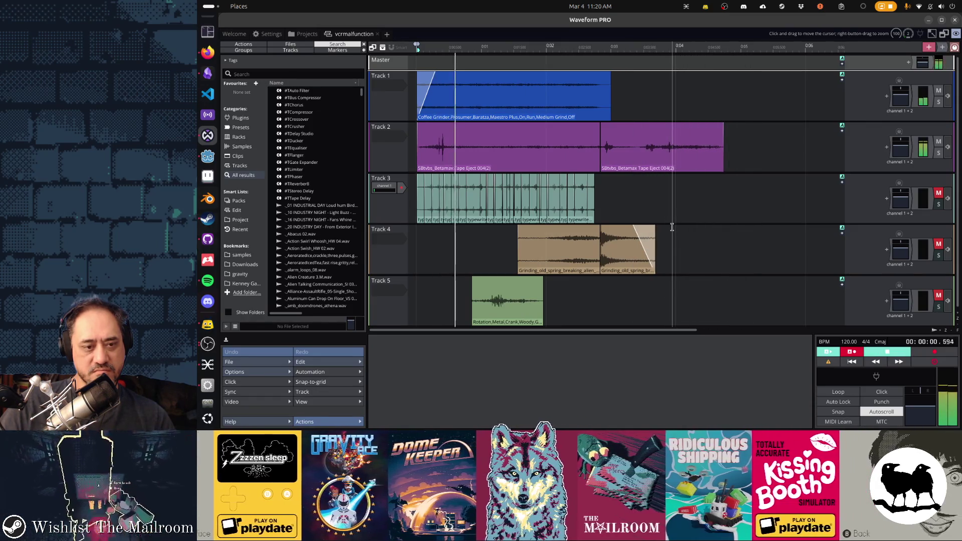
key("space")
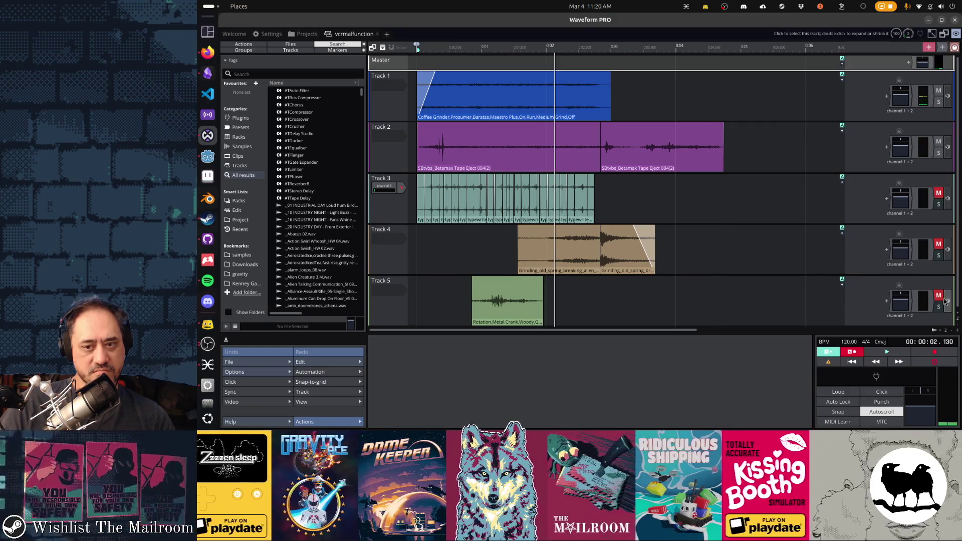
key("space")
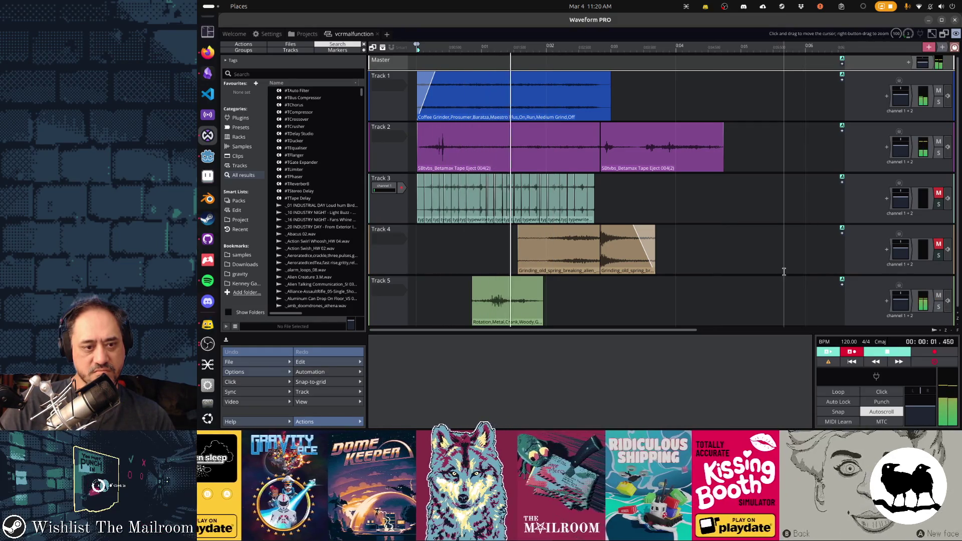
key("space")
left_click(939, 295)
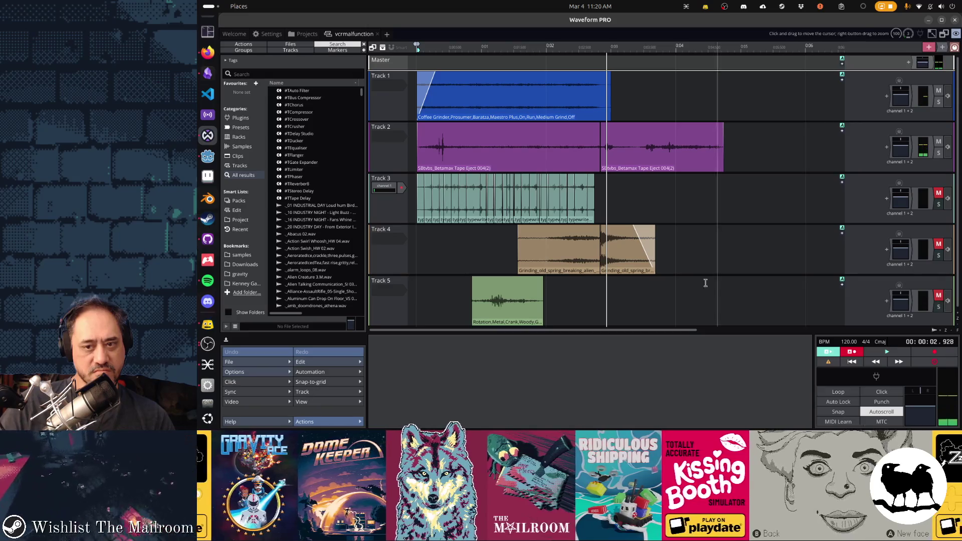
Step: Delete the typewriter, spring and crank tracks, keeping only the first two tracks
left_click(400, 208)
key("Delete")
key("Delete")
key("Delete")
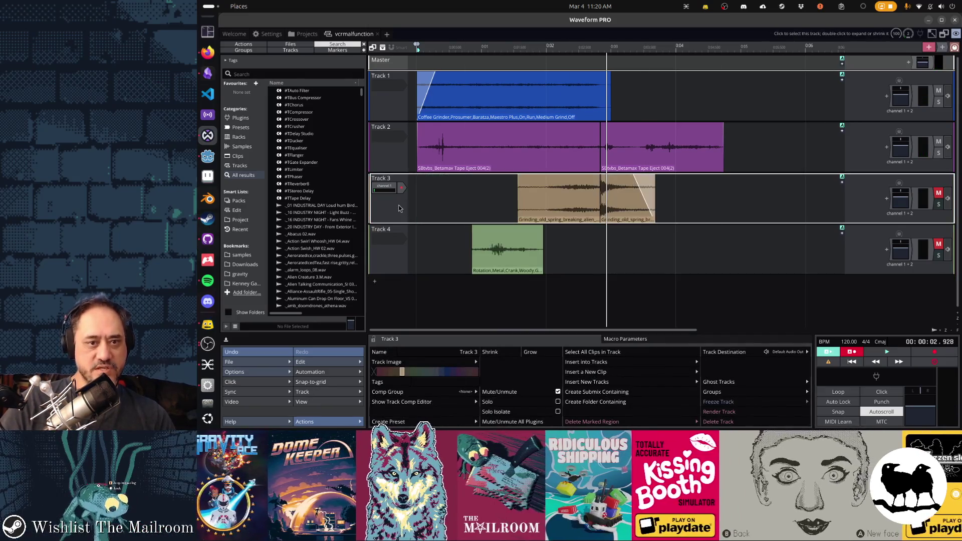
key("space")
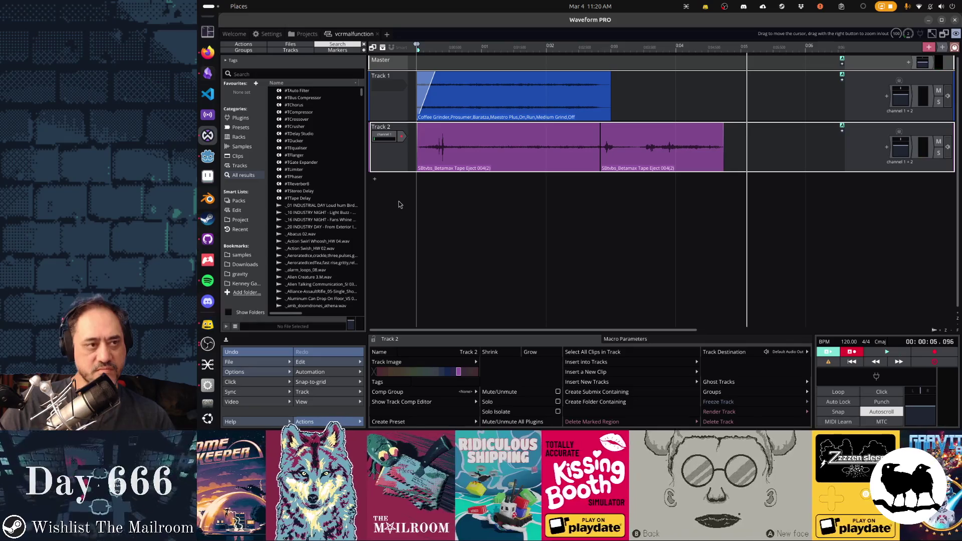
left_click(258, 75)
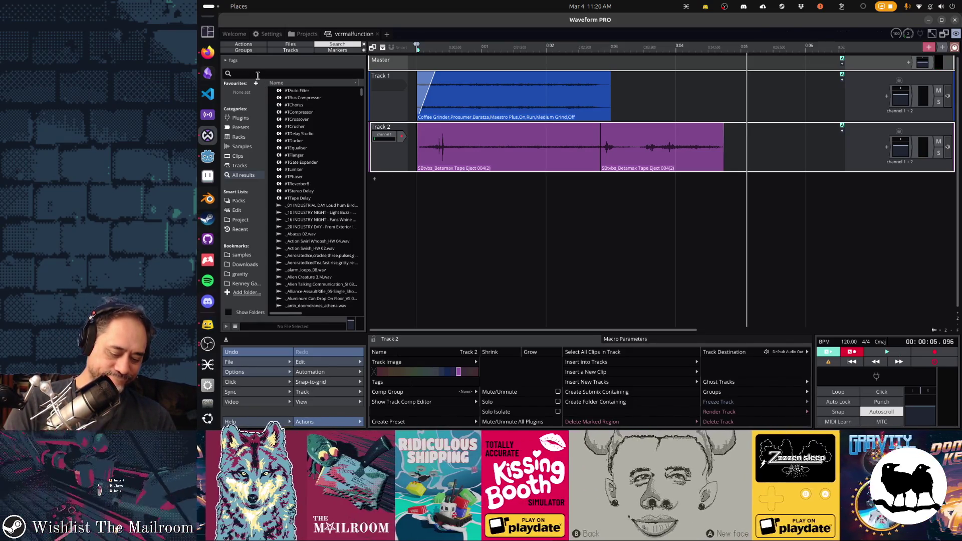
type("soft")
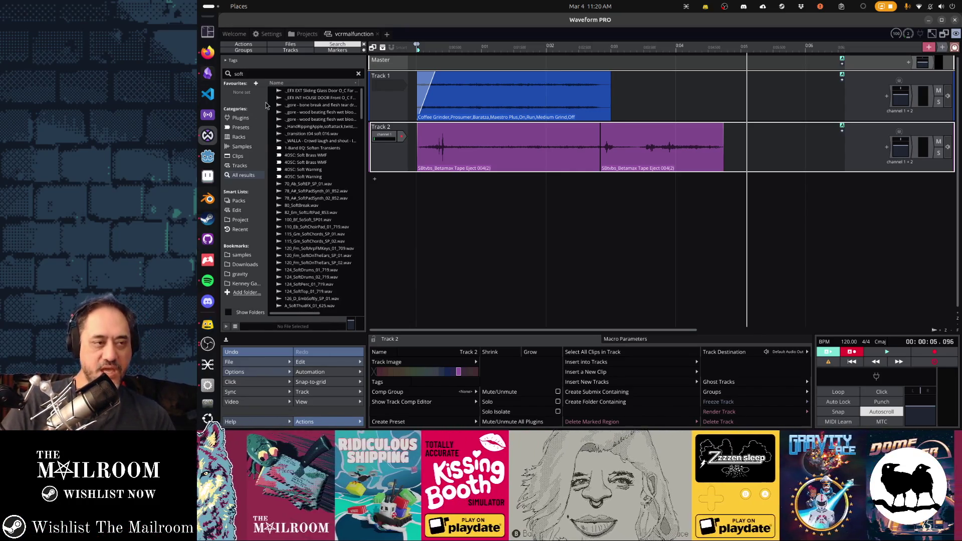
type("air")
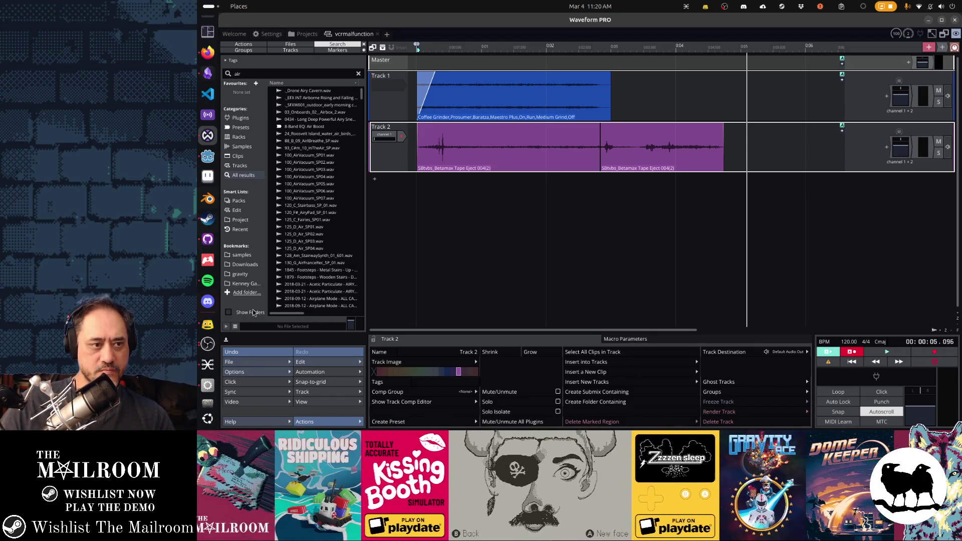
left_click(302, 228)
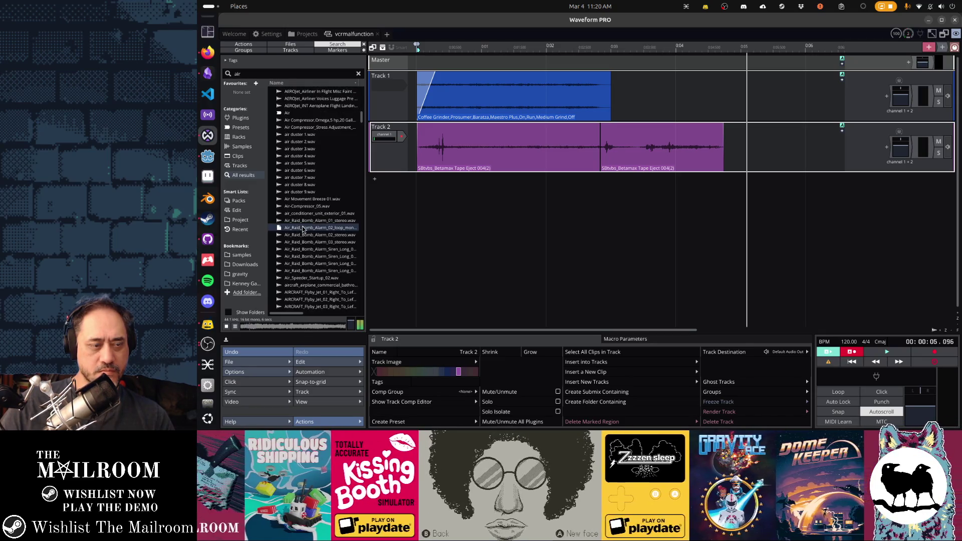
left_click(299, 164)
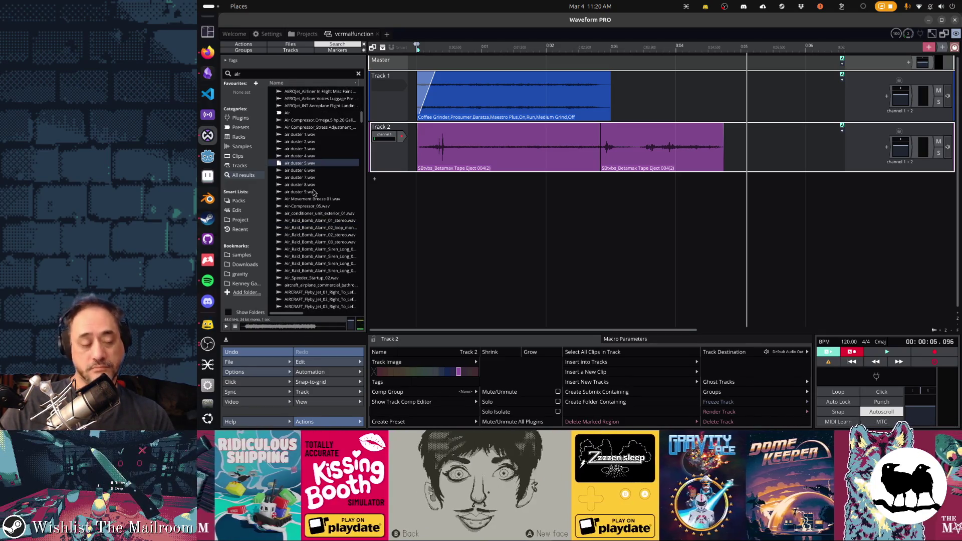
scroll(314, 193, "down", 5)
left_click(316, 237)
left_click(325, 230)
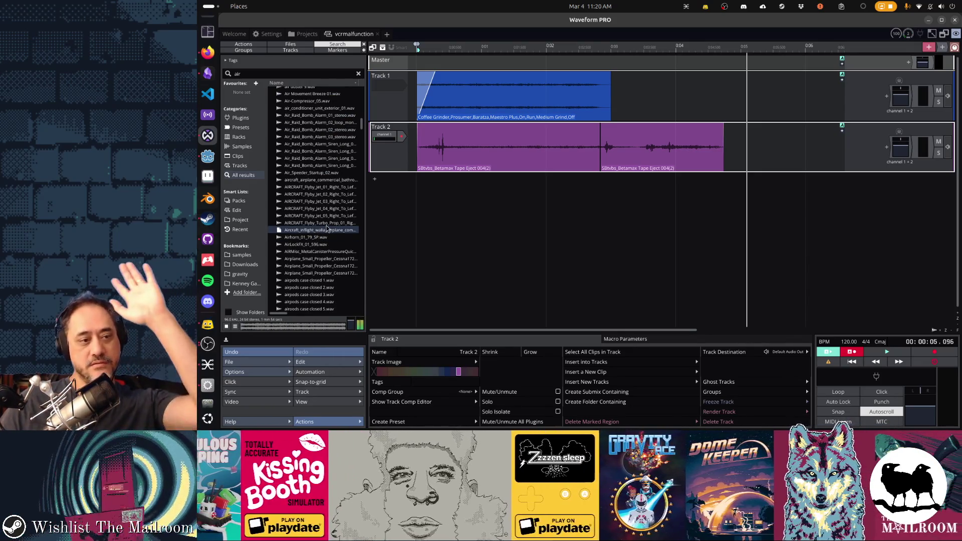
scroll(314, 228, "down", 3)
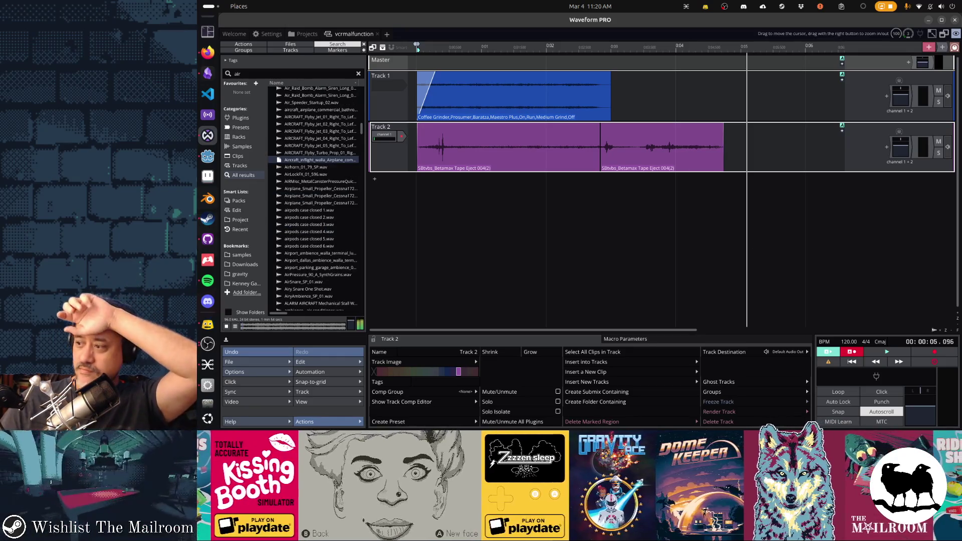
key("alt+Tab")
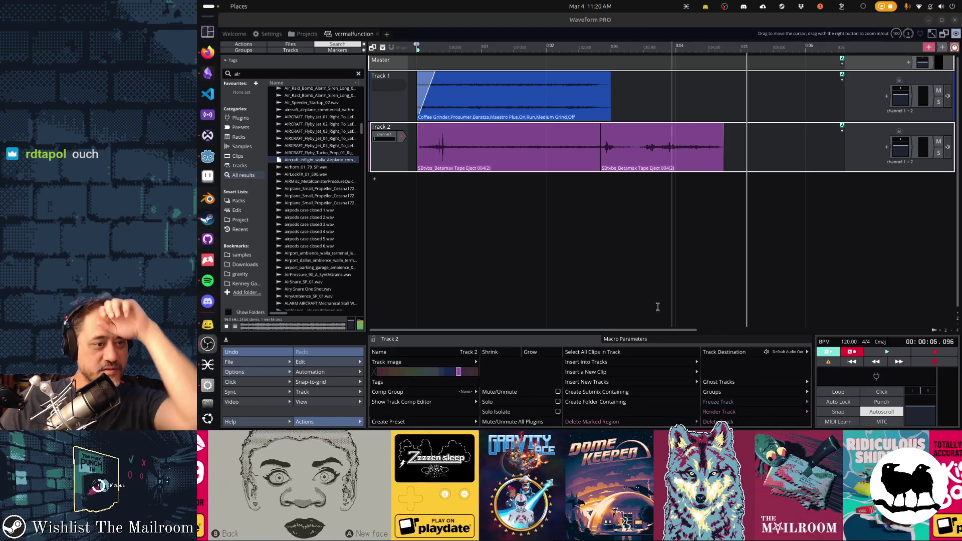
scroll(311, 257, "down", 5)
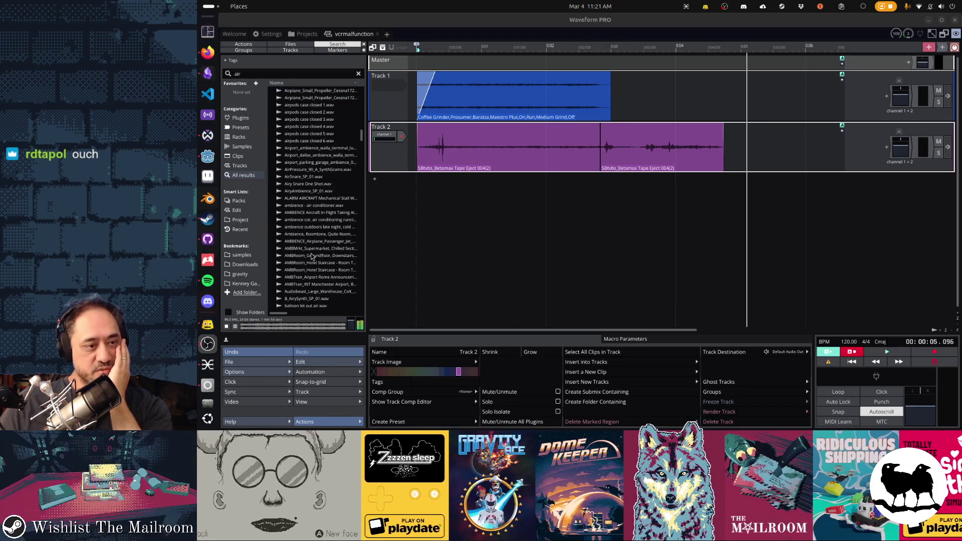
left_click(311, 228)
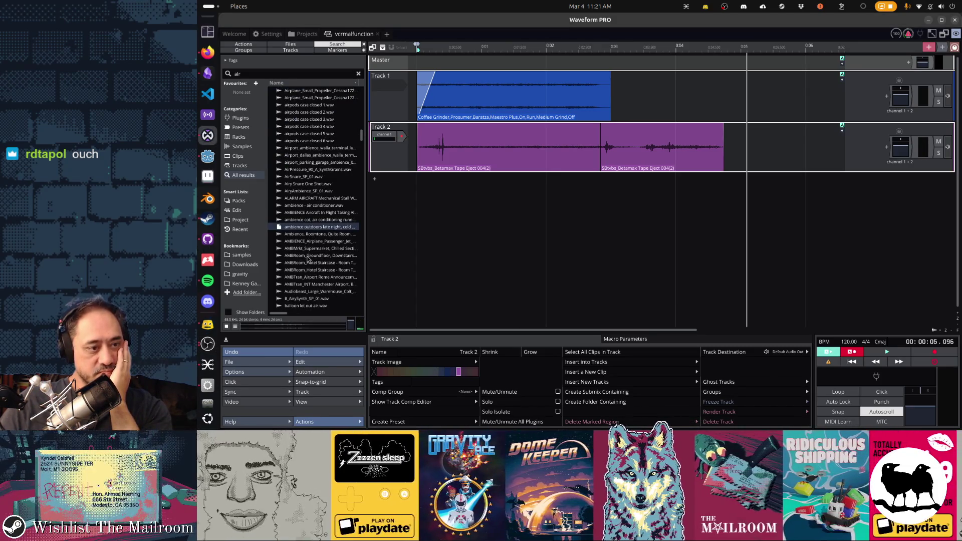
left_click(308, 256)
key("Down")
key("Down")
key("Down")
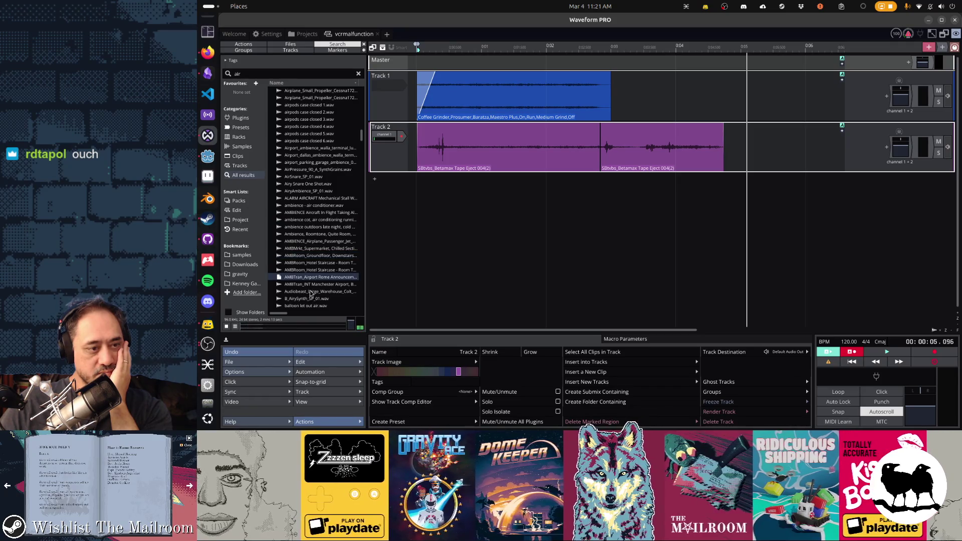
scroll(311, 294, "down", 6)
left_click(312, 196)
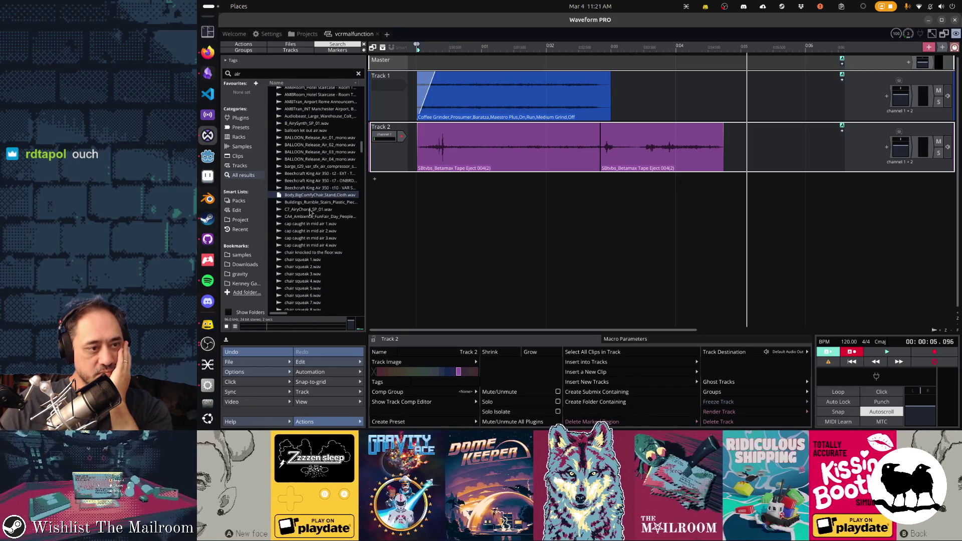
left_click(308, 231)
left_click(310, 266)
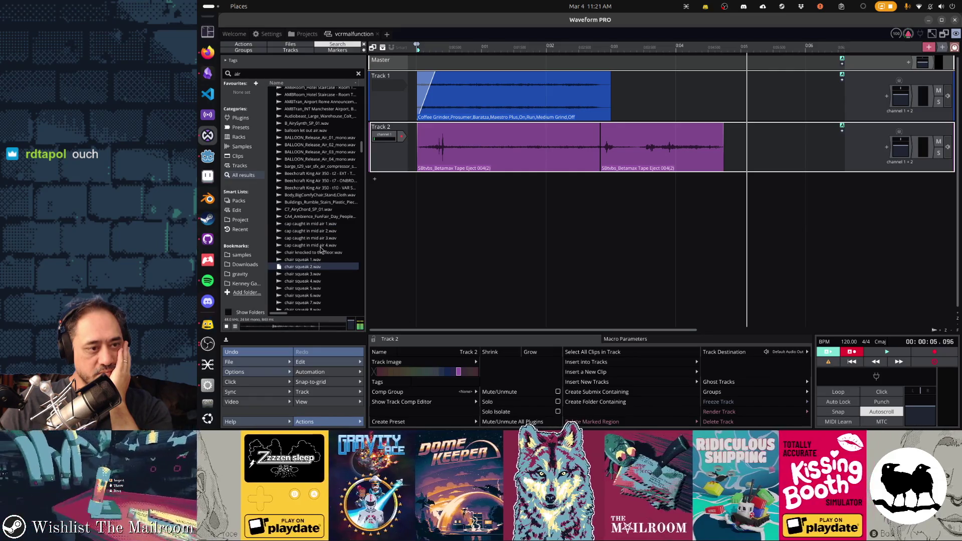
left_click(315, 282)
scroll(315, 270, "down", 4)
left_click(315, 247)
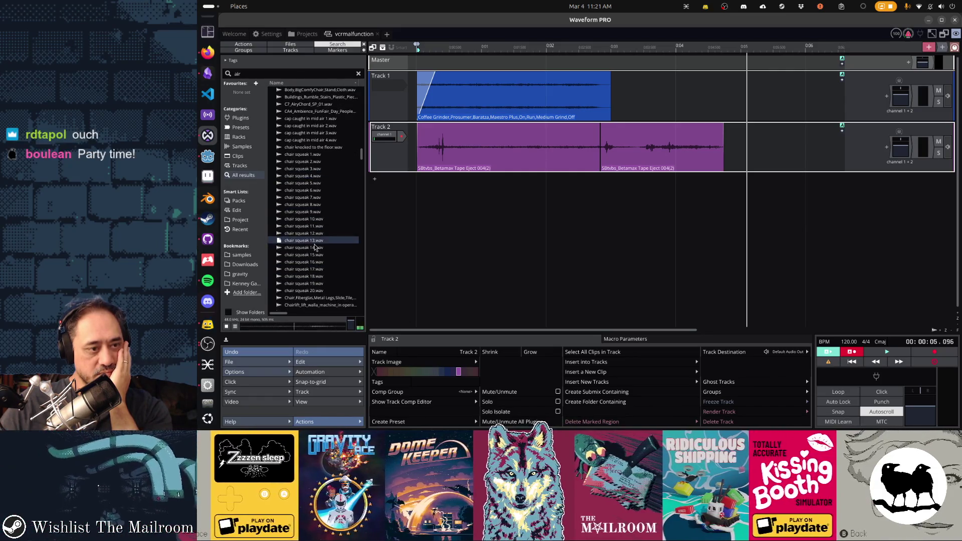
scroll(315, 247, "down", 4)
left_click(309, 215)
left_click(317, 215)
left_click(319, 207)
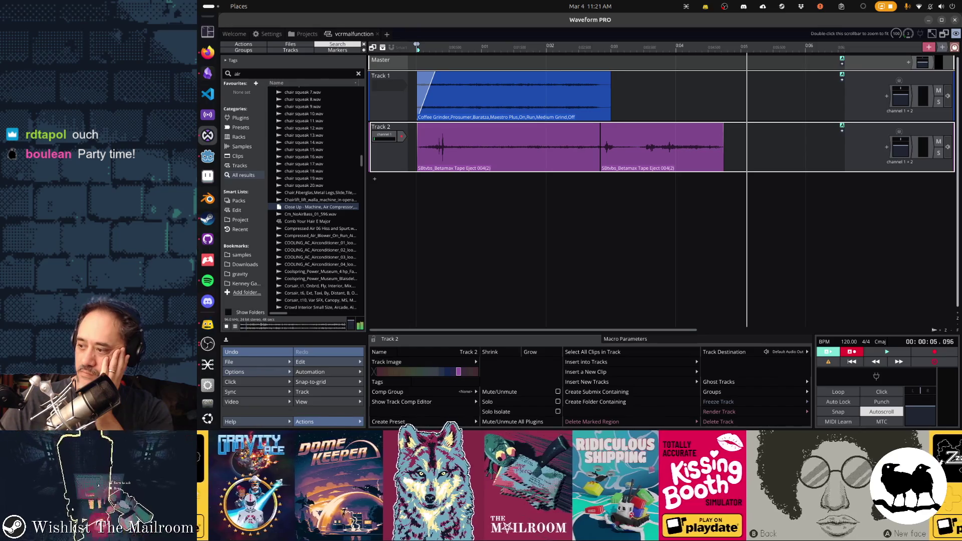
scroll(331, 232, "down", 5)
left_click(323, 232)
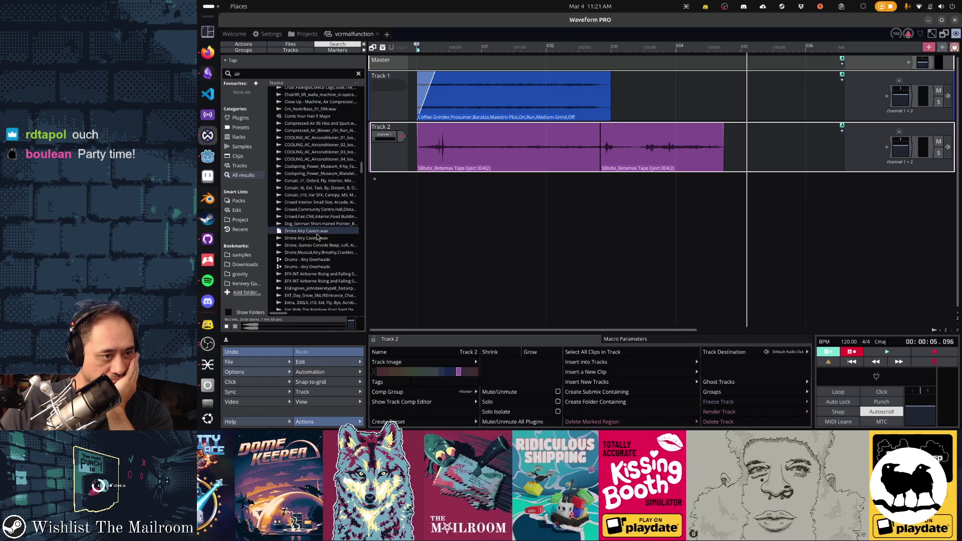
left_click(316, 203)
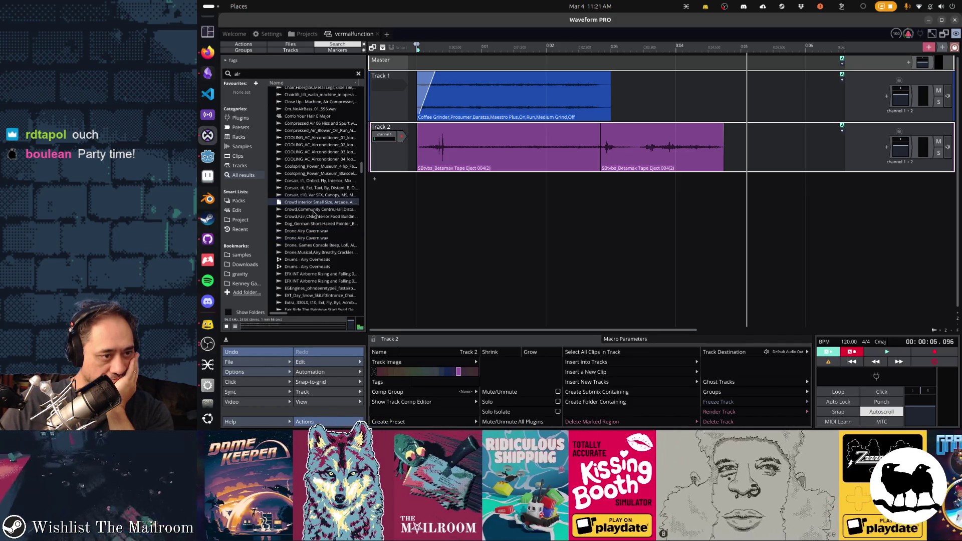
left_click(314, 210)
scroll(314, 210, "down", 2)
left_click(311, 246)
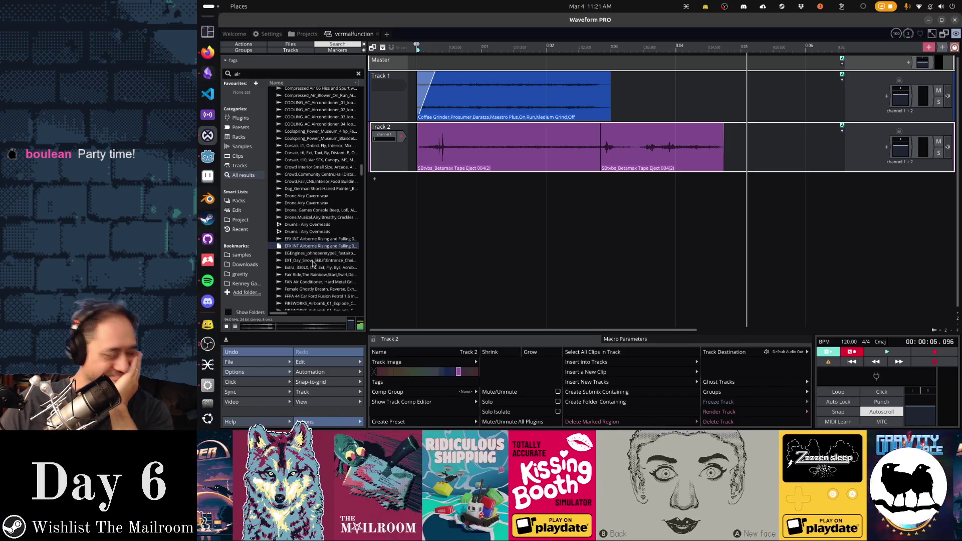
left_click(314, 261)
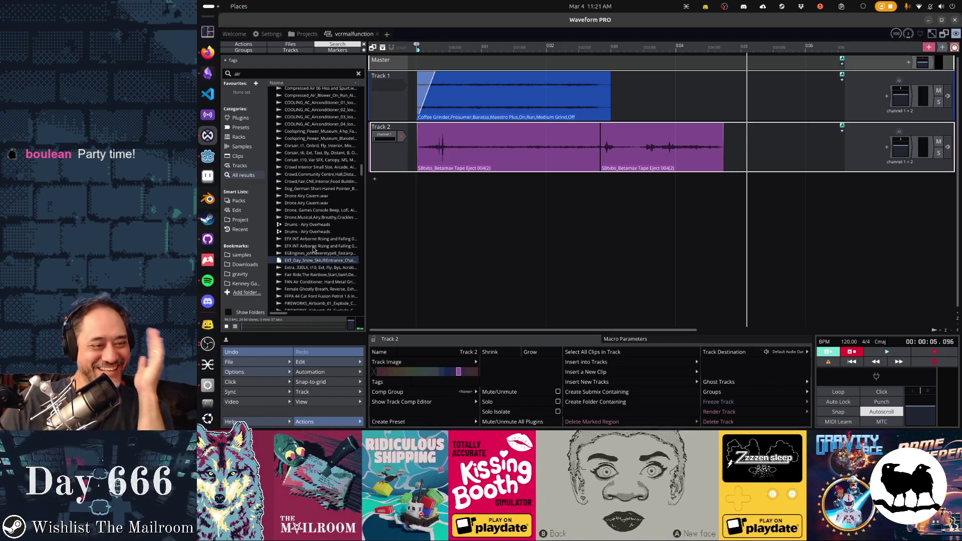
left_click(314, 247)
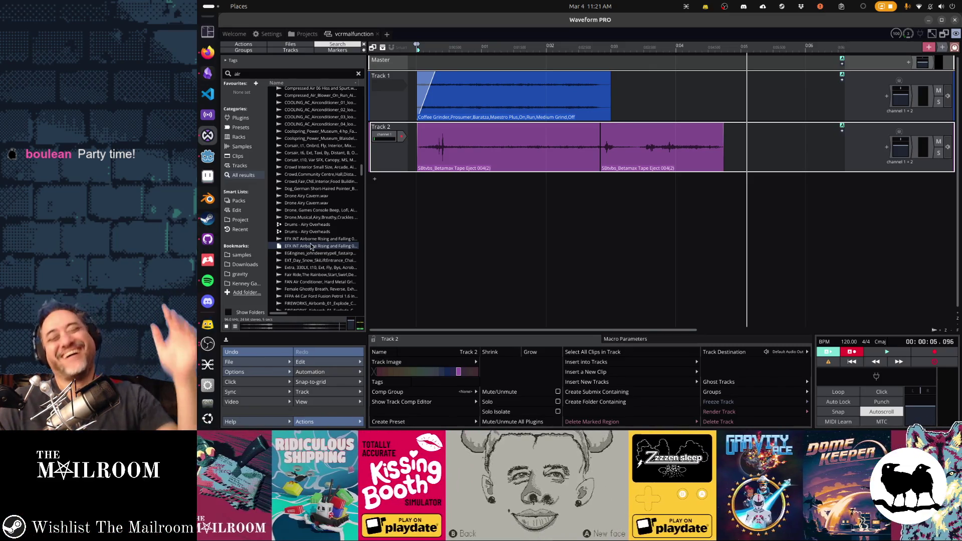
scroll(310, 253, "down", 7)
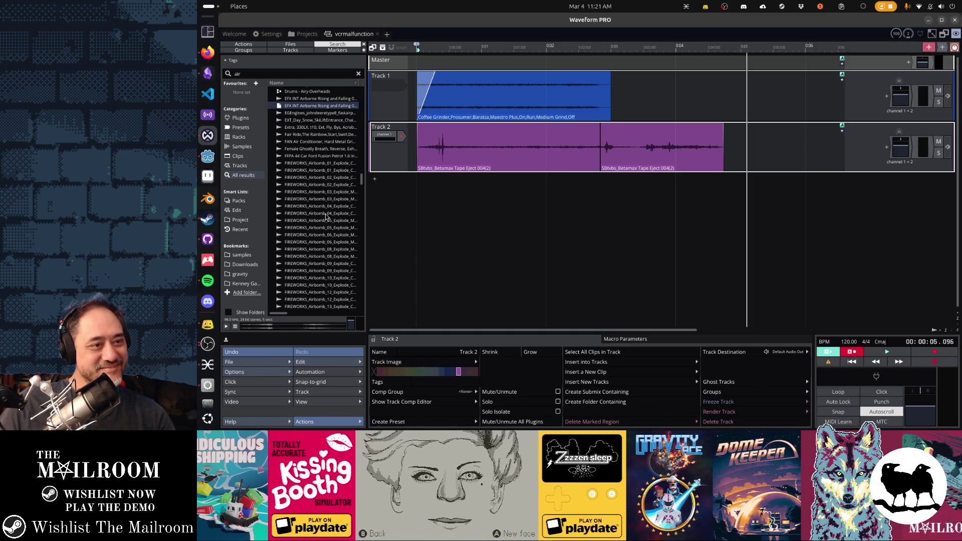
scroll(326, 215, "down", 8)
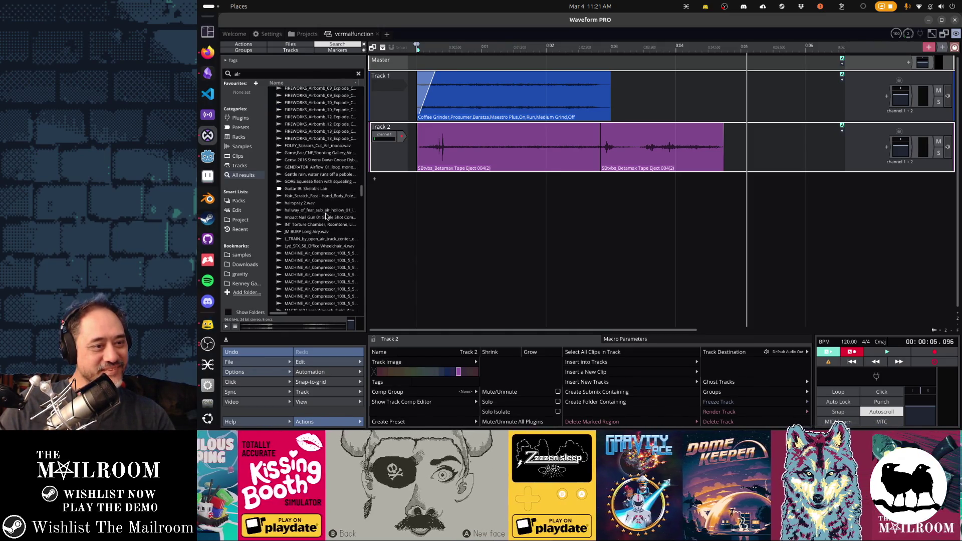
left_click(315, 197)
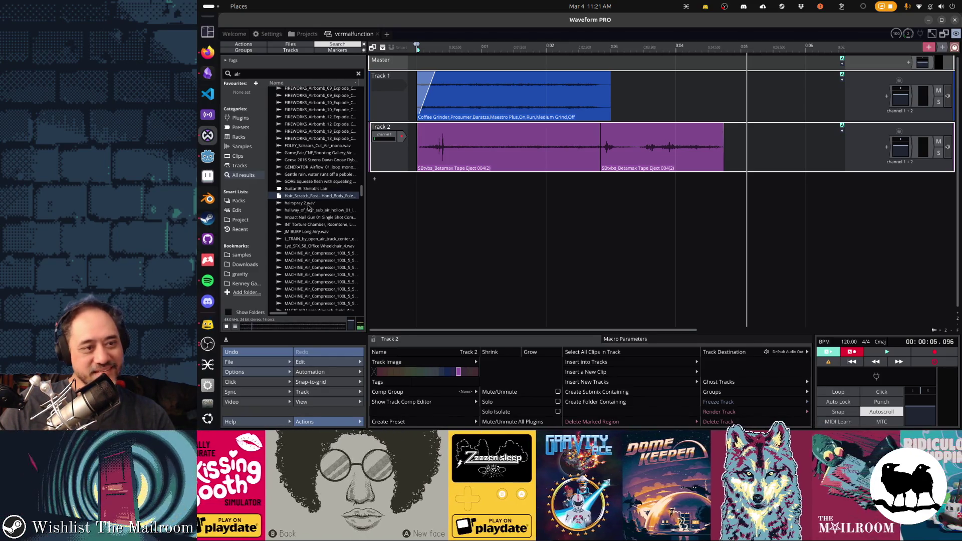
left_click(308, 205)
left_click(308, 219)
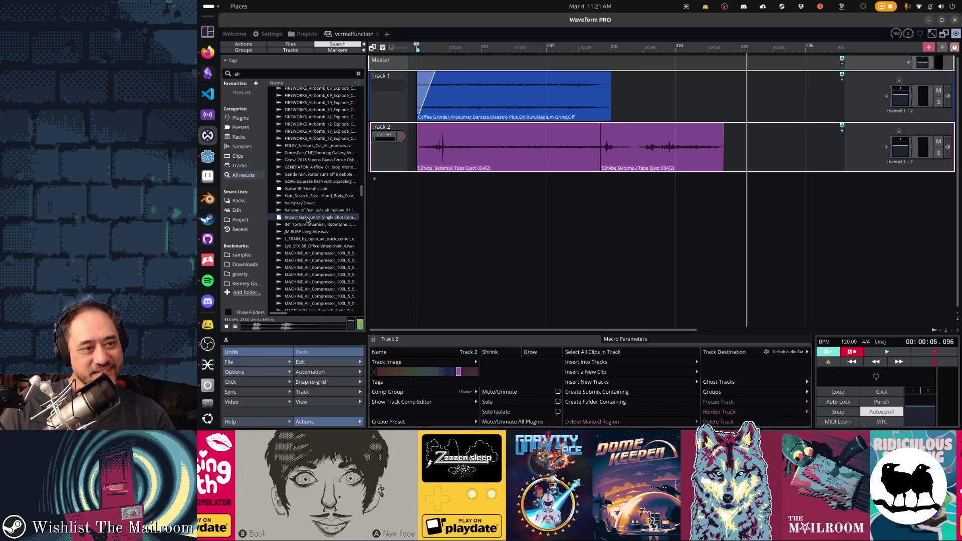
left_click(324, 225)
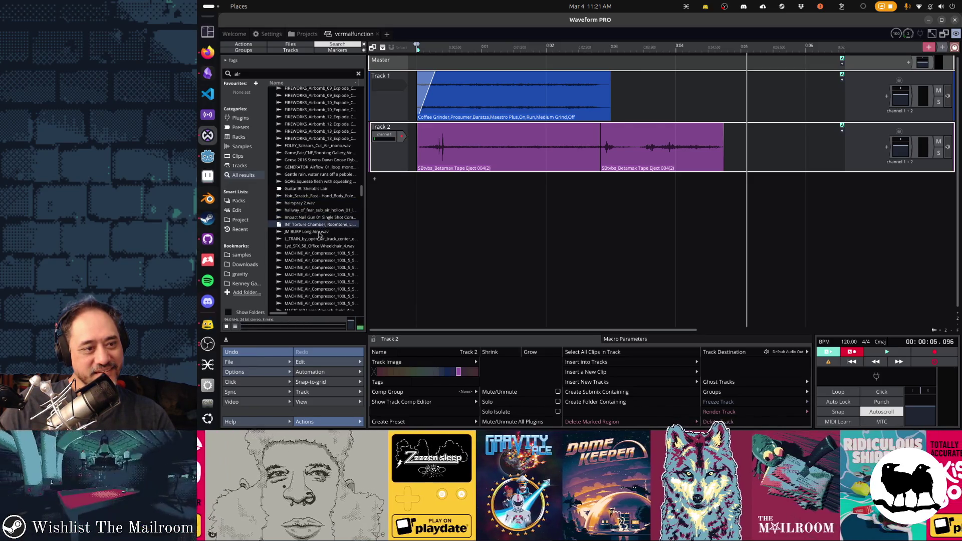
left_click(319, 231)
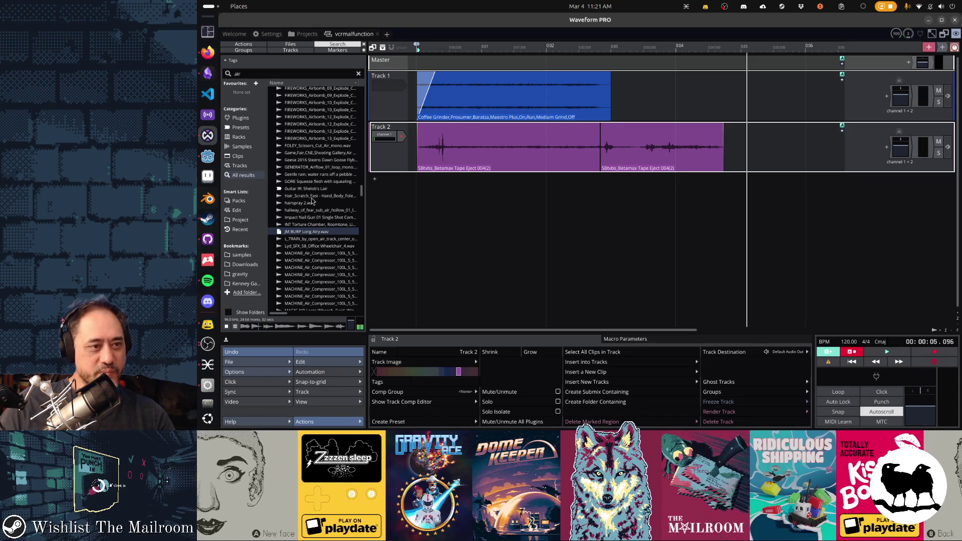
left_click(309, 175)
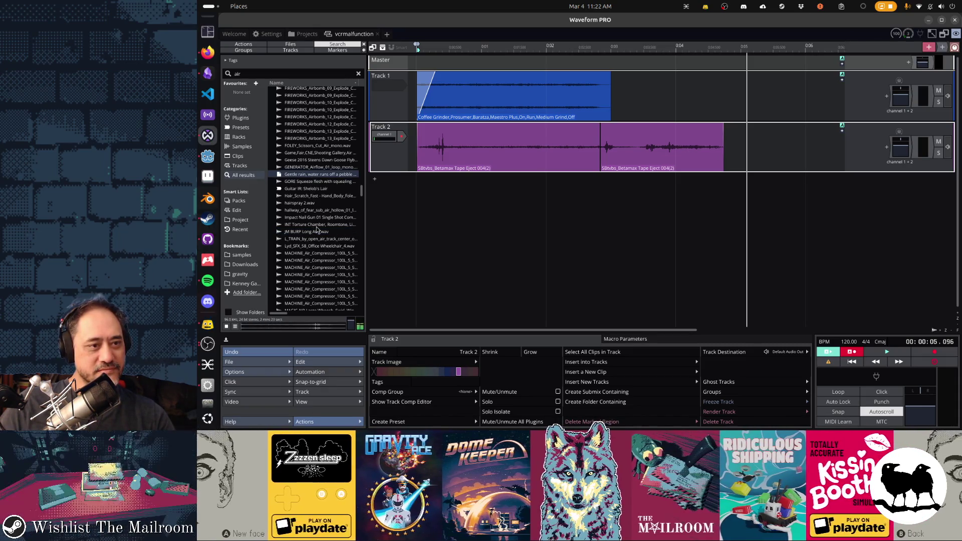
scroll(313, 205, "down", 8)
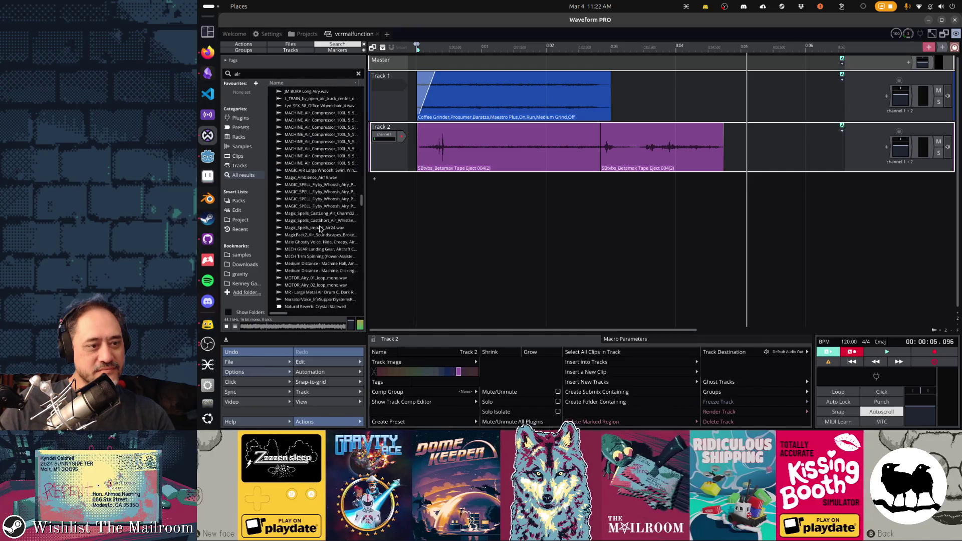
left_click(320, 229)
left_click(320, 236)
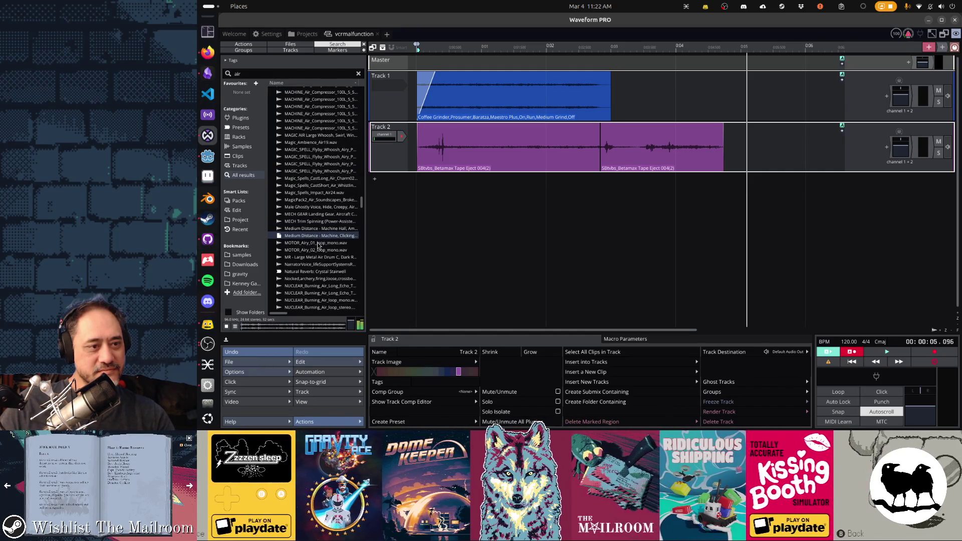
left_click(319, 244)
left_click(319, 258)
left_click(317, 265)
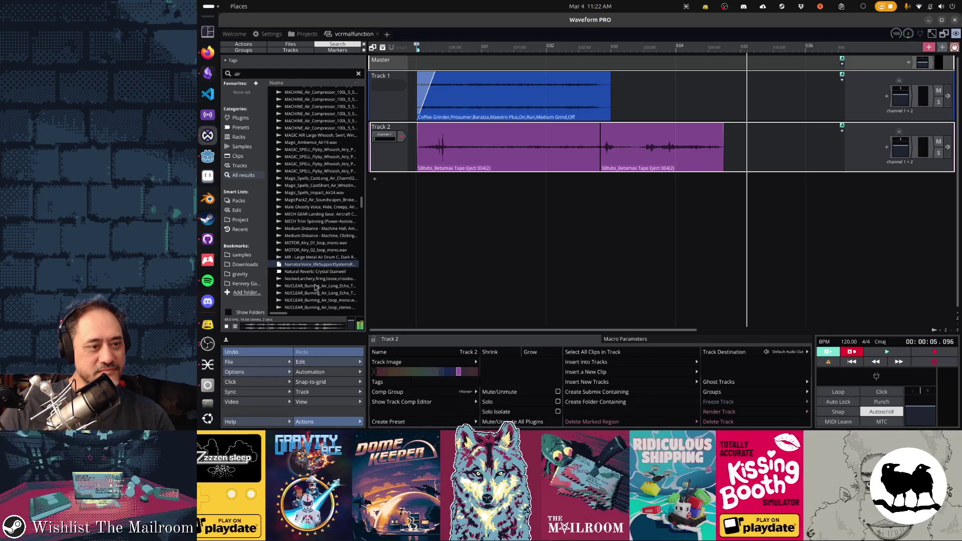
scroll(318, 283, "down", 7)
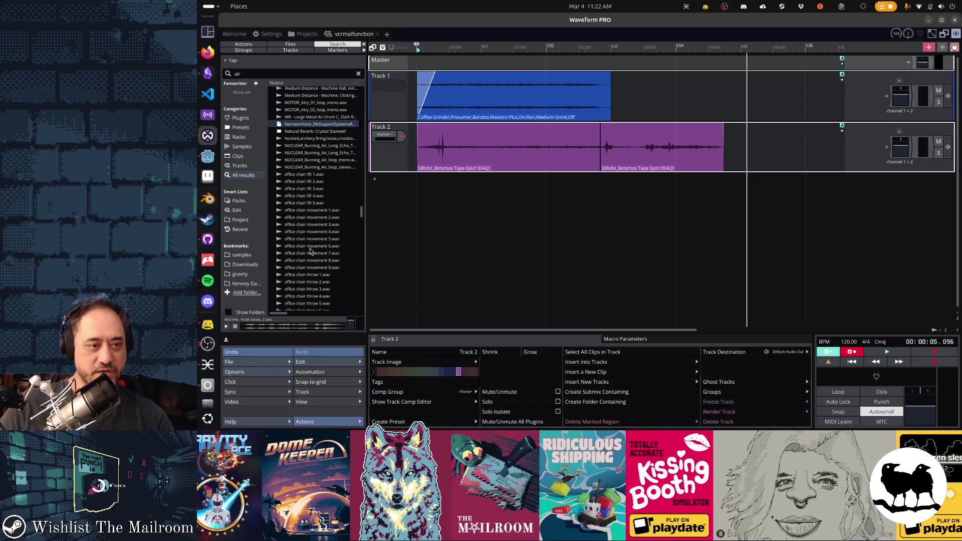
scroll(310, 248, "down", 8)
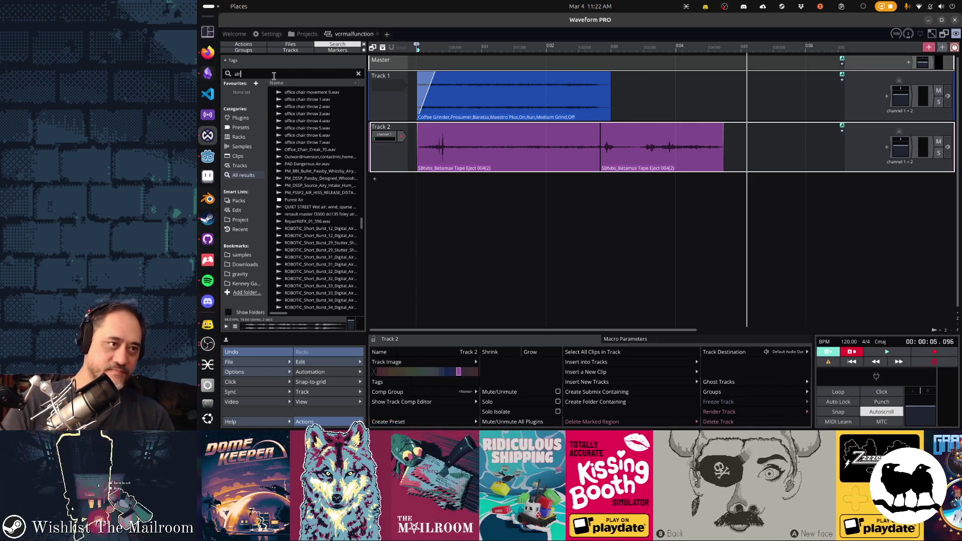
key("BackSpace")
key("BackSpace")
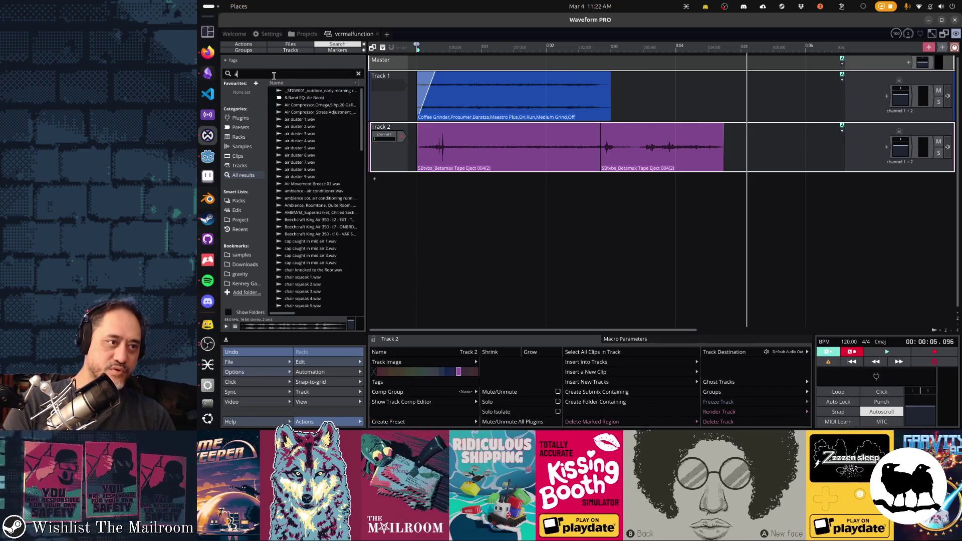
Step: Search 'compressor' and preview the ironworks, power museum and barge air compressor samples
type("compressor")
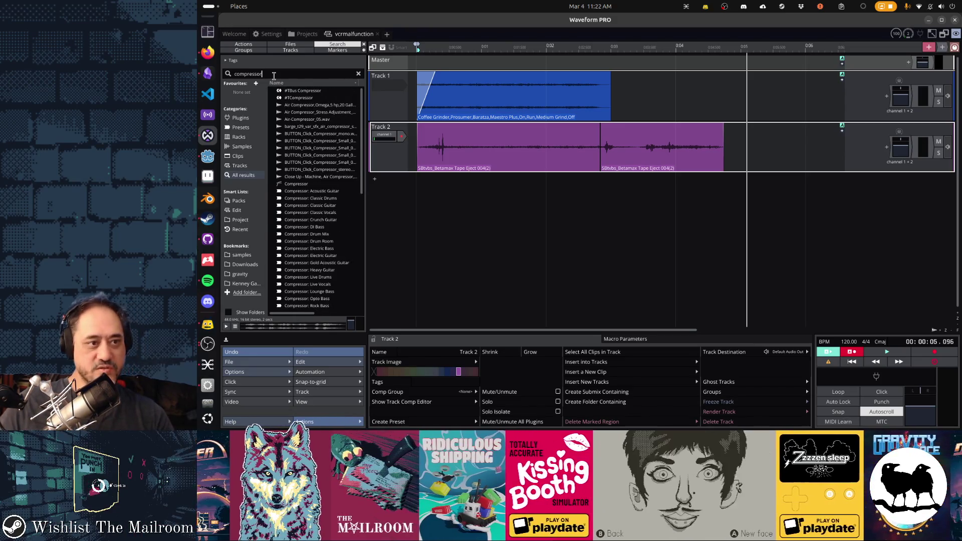
left_click(310, 204)
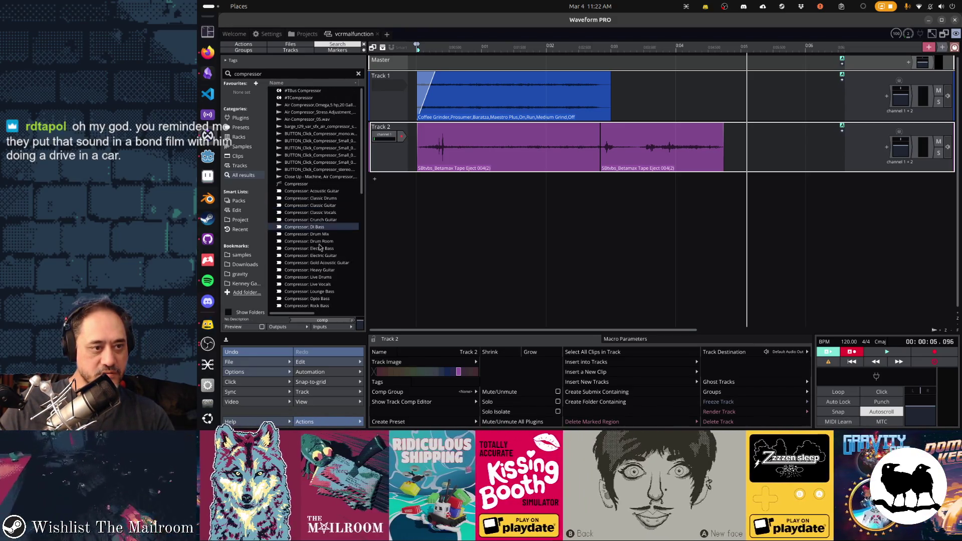
scroll(333, 255, "down", 10)
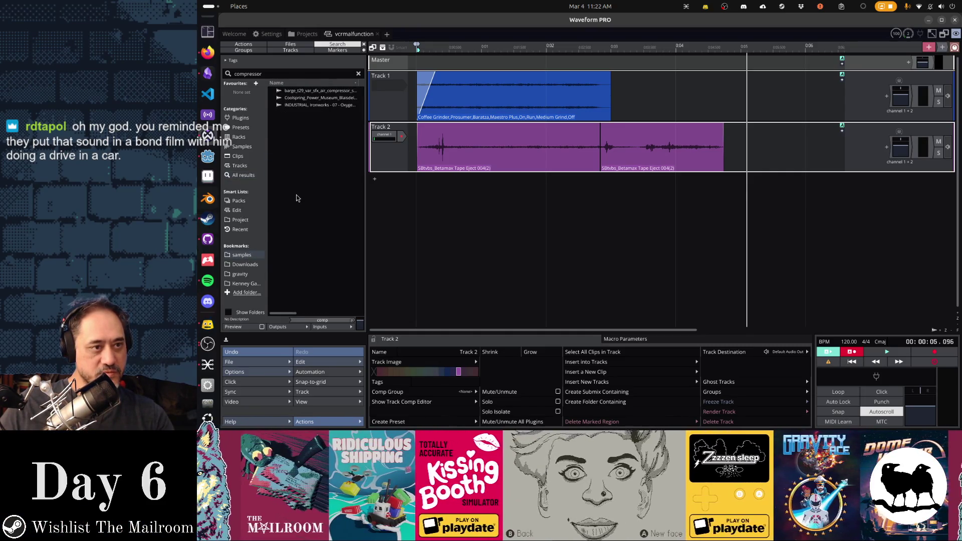
left_click(319, 107)
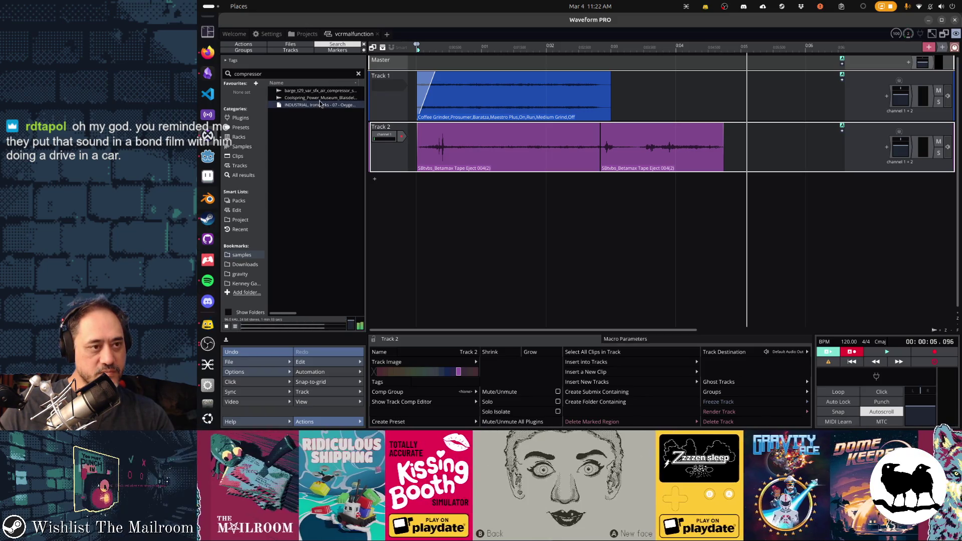
left_click(320, 98)
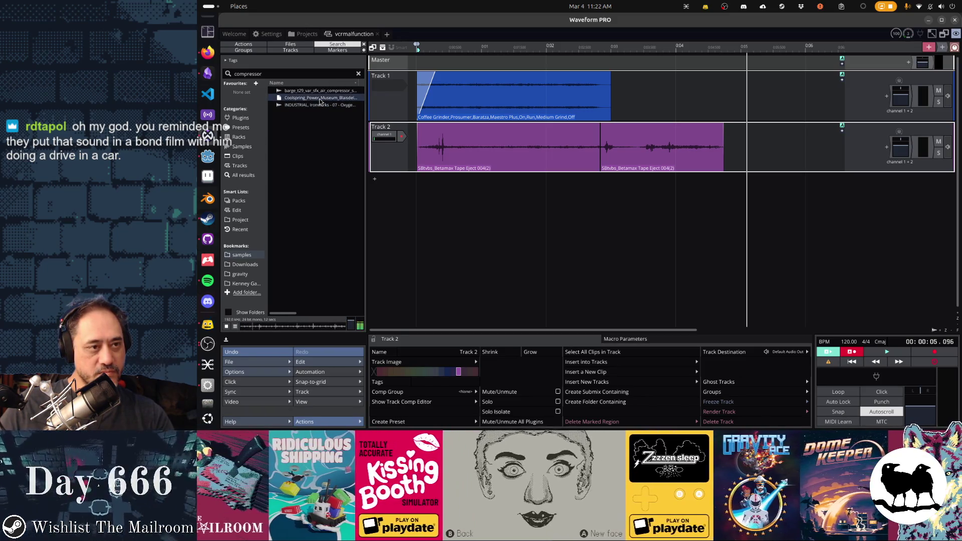
left_click(320, 92)
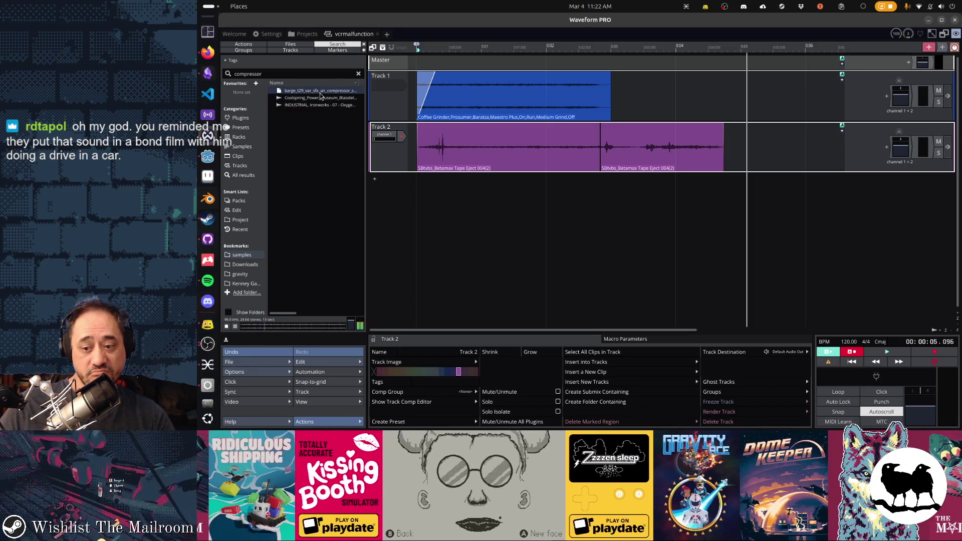
left_click(311, 74)
type("whoosh")
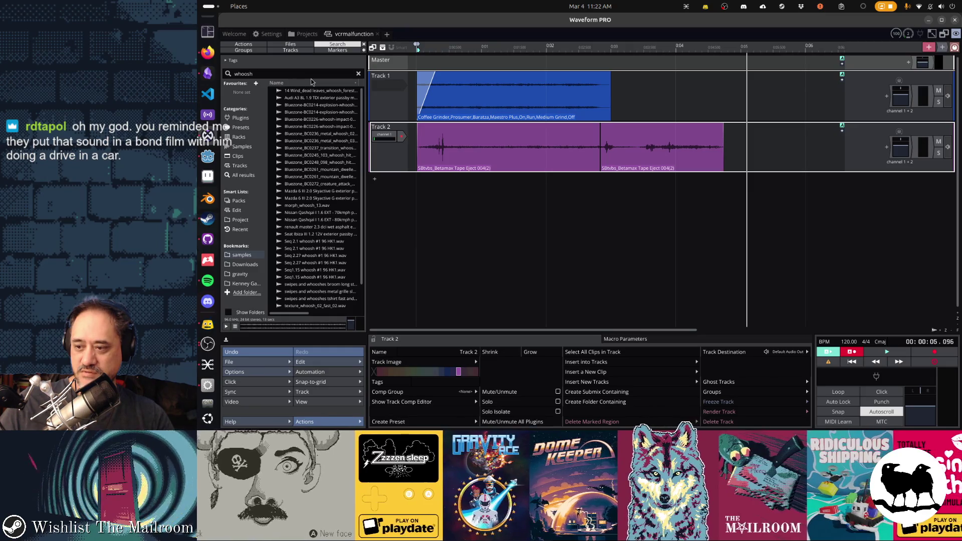
scroll(299, 176, "down", 2)
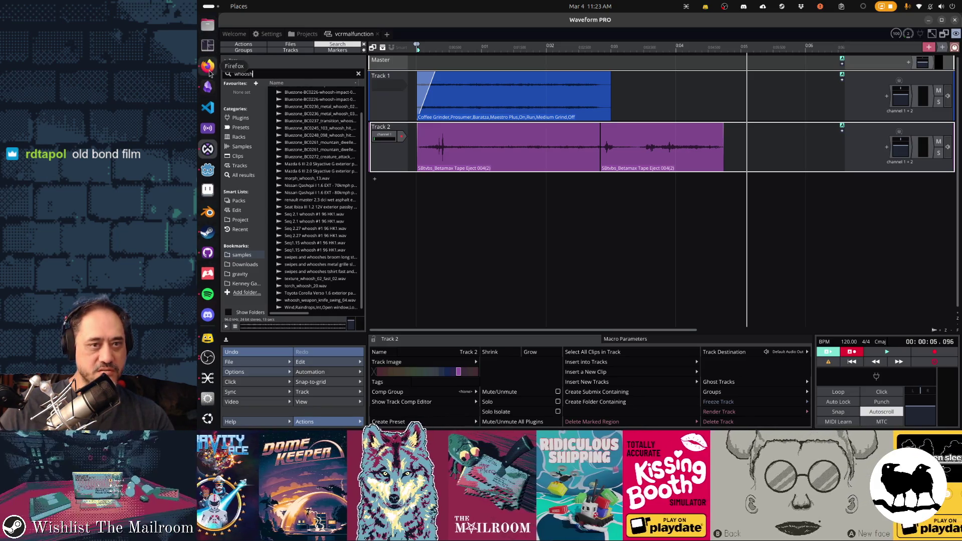
Step: Preview the metal grille, tshirt fast and texture_whoosh_02_fast_02 whoosh samples, settling on tshirt fast
left_click(210, 73)
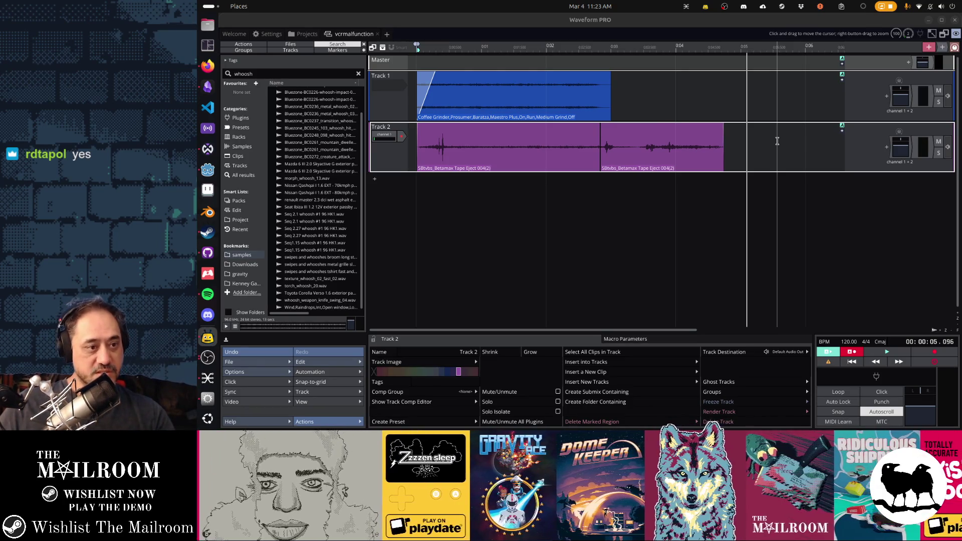
left_click(326, 264)
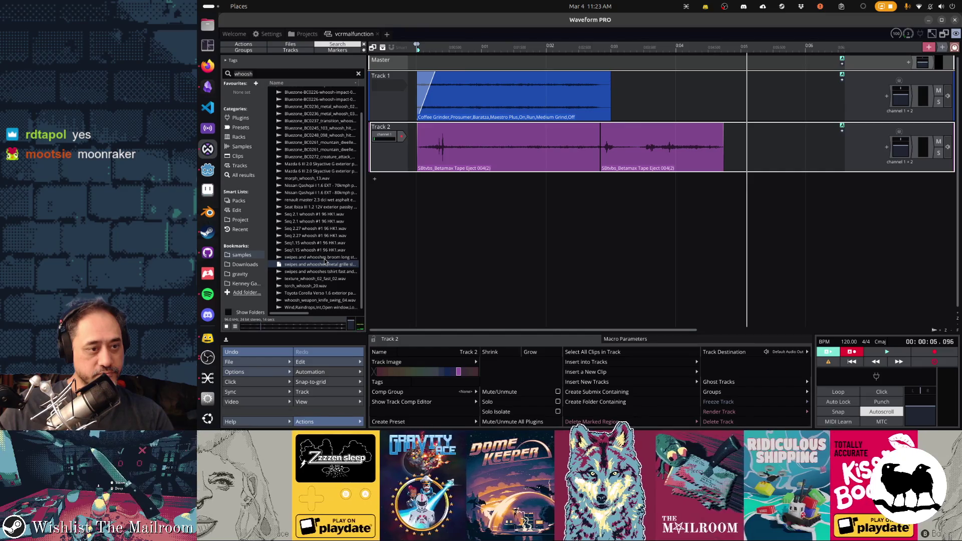
left_click(319, 272)
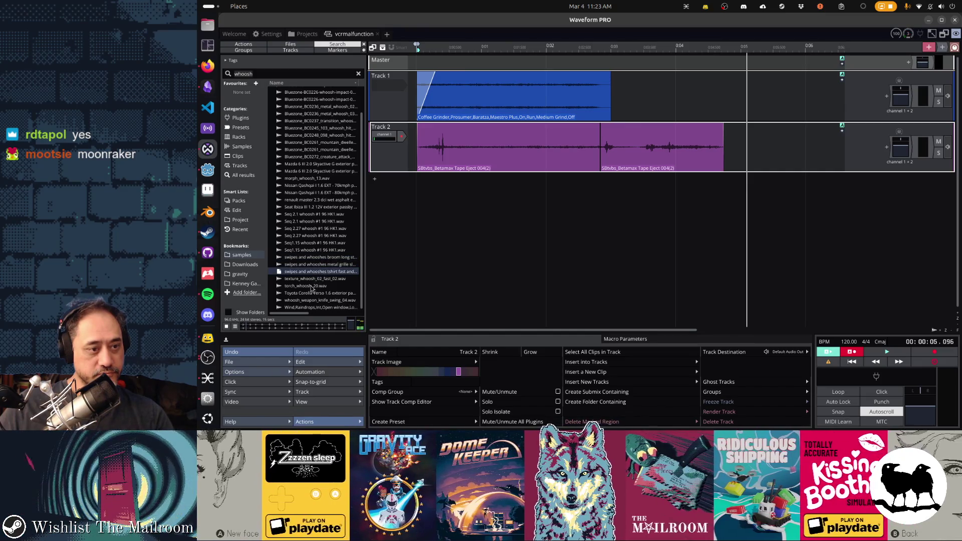
left_click(312, 285)
key("Up")
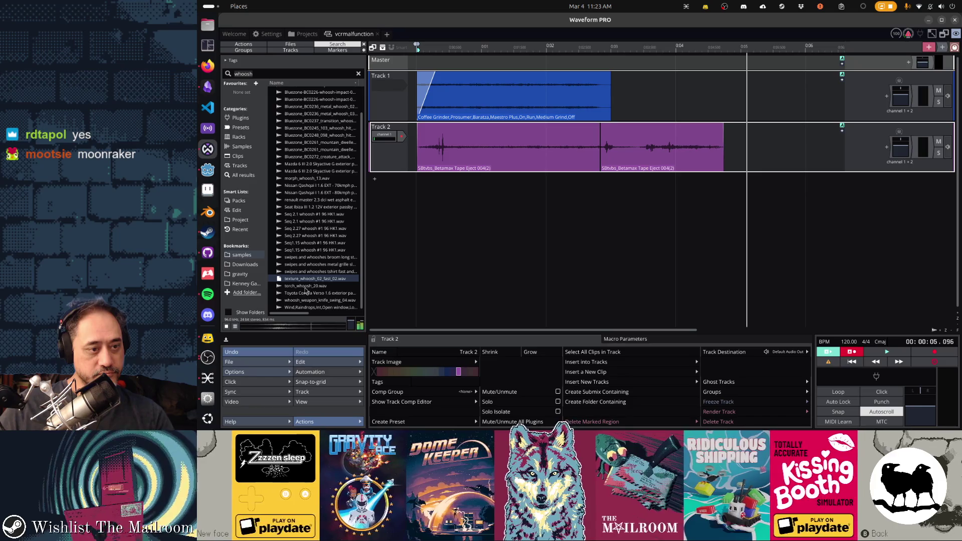
left_click(302, 272)
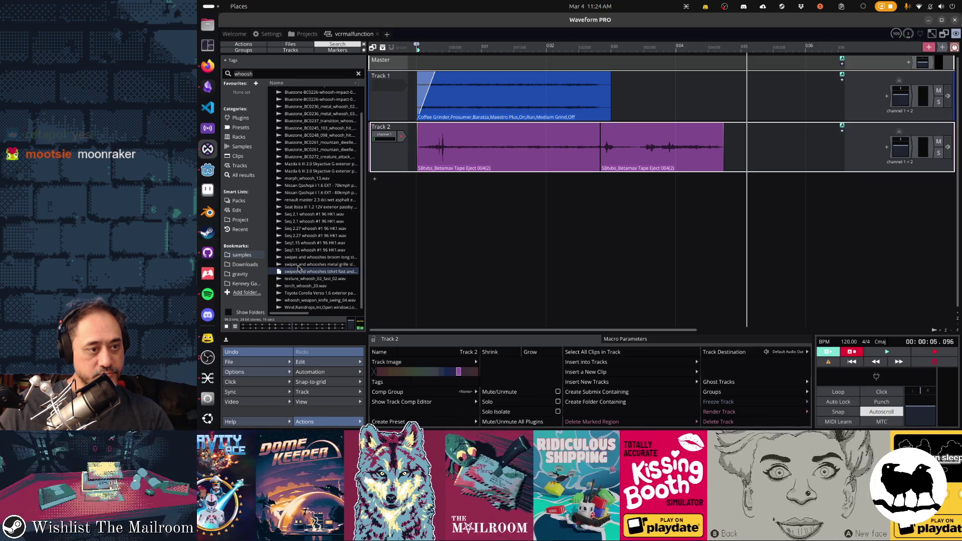
key("Home")
Step: Add Track 3, drop the tshirt fast whoosh sample onto it, and play it back
double_click(398, 219)
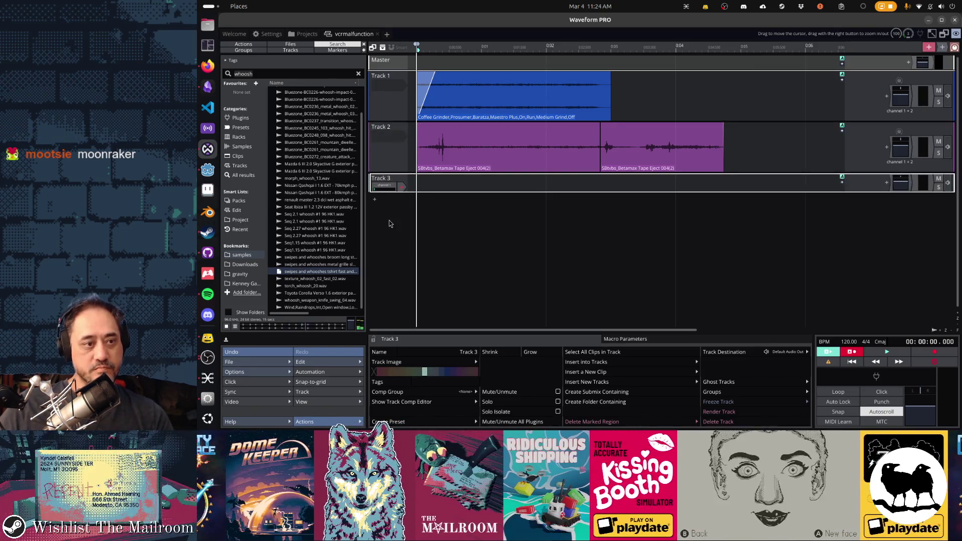
key("space")
mouse_move(324, 276)
left_mouse_down()
mouse_move(361, 263)
mouse_move(418, 186)
left_mouse_up()
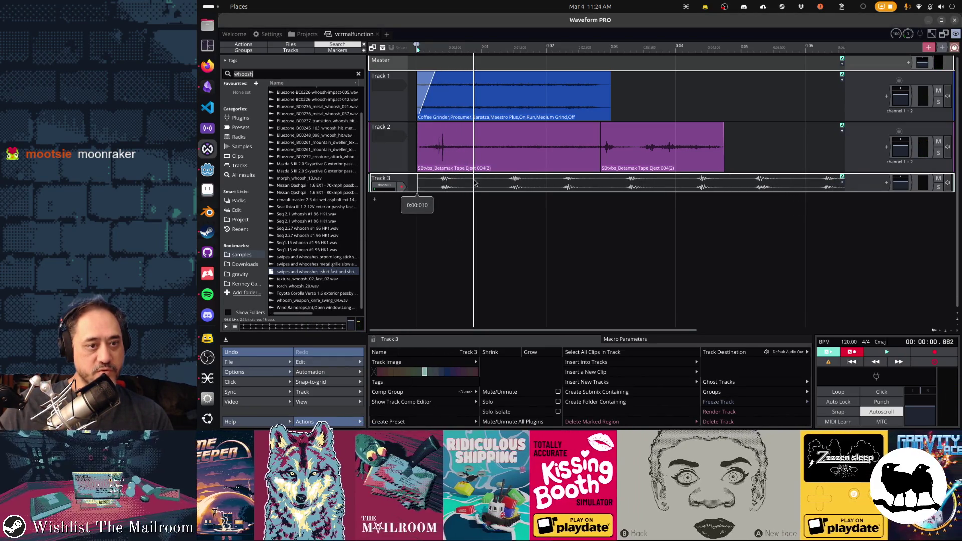
left_click_drag(477, 188, 477, 187)
left_click_drag(436, 220, 414, 221)
key("space")
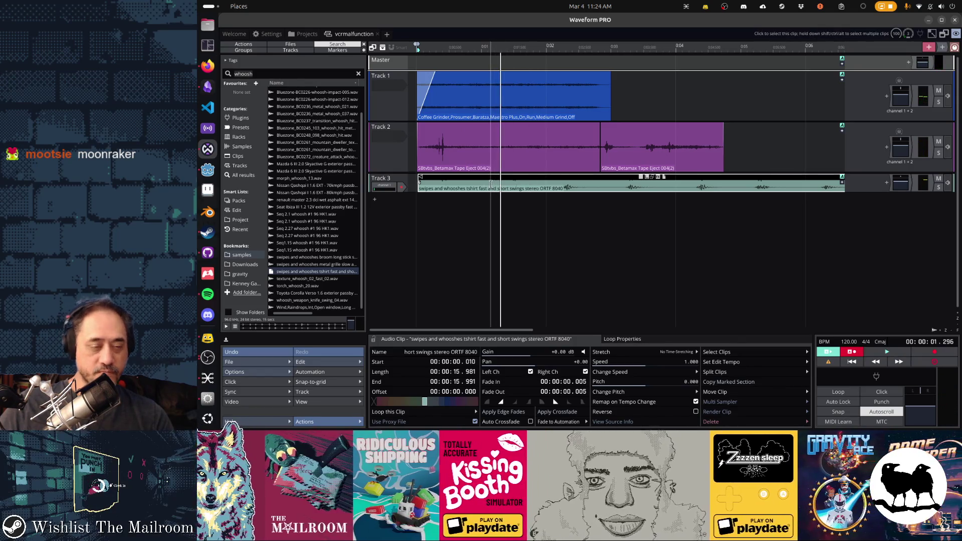
key("z")
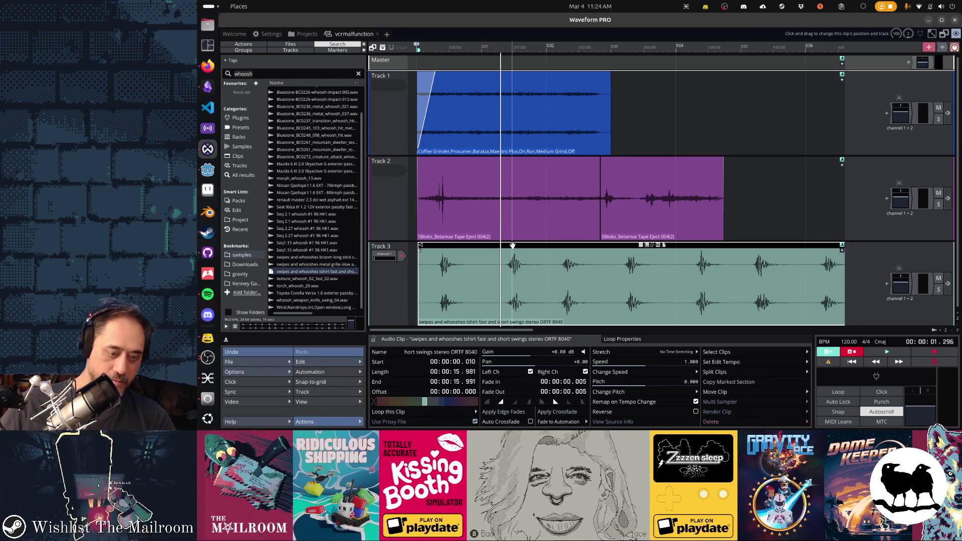
Step: Split the whoosh clip at the playhead, slide the pieces together, and delete the unwanted piece
left_click_drag(510, 245, 505, 245)
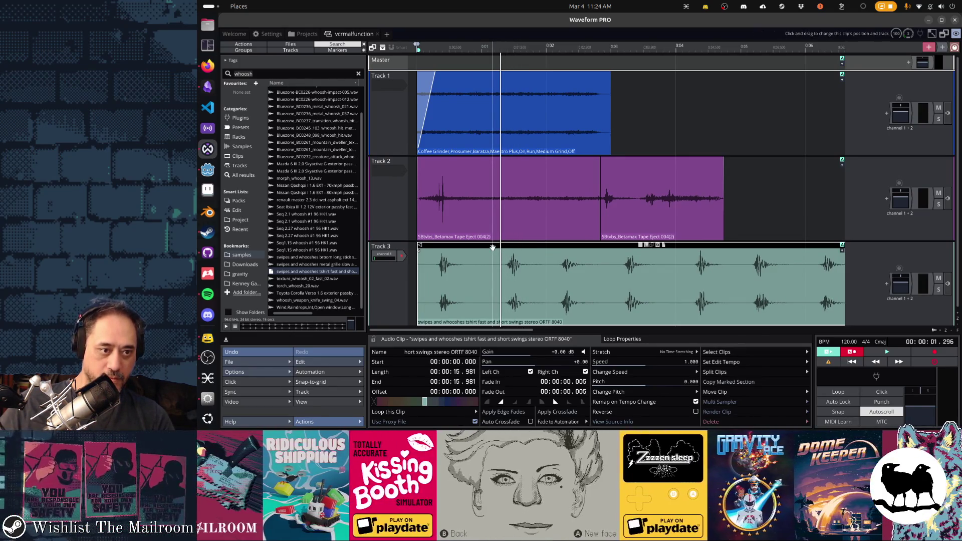
key("s")
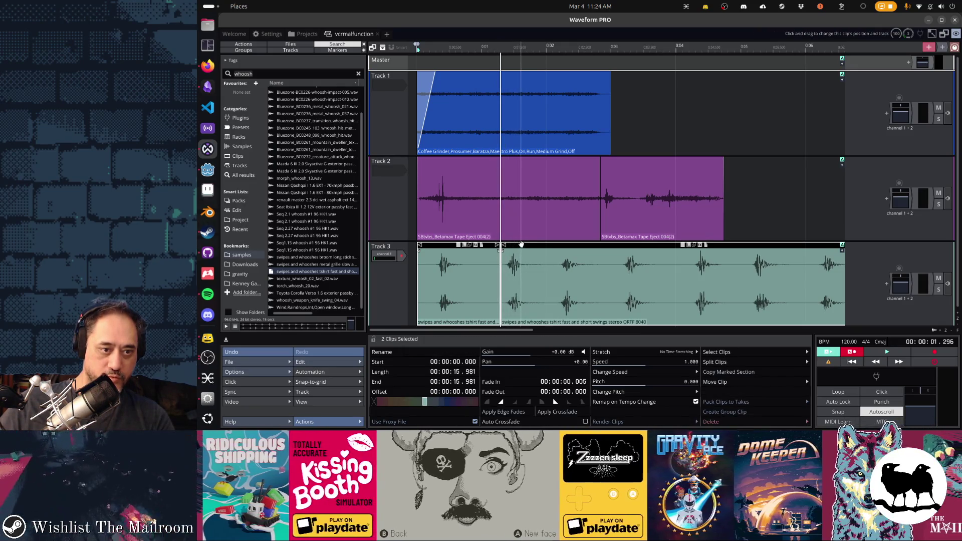
left_click_drag(546, 245, 507, 248)
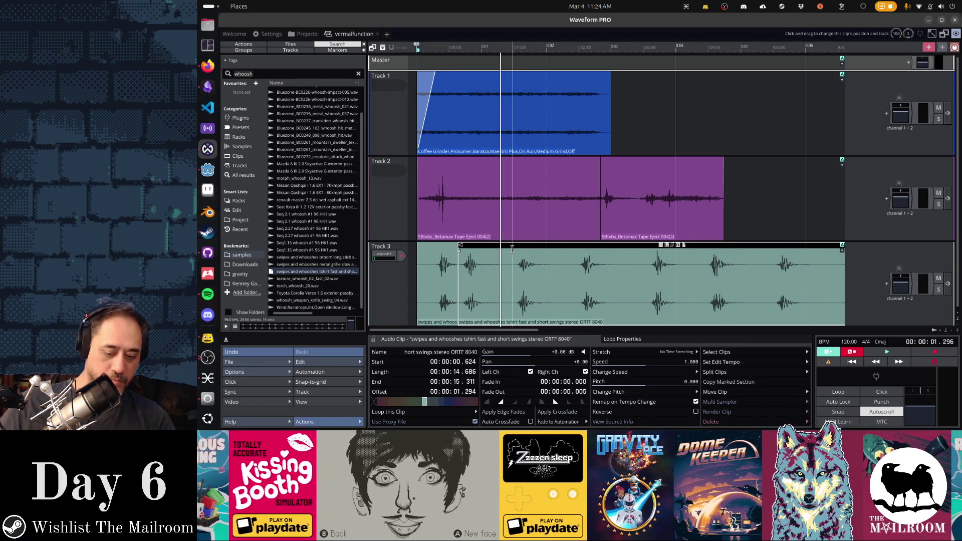
mouse_move(556, 246)
left_mouse_down()
mouse_move(523, 249)
mouse_move(738, 245)
left_mouse_up()
left_click(560, 249)
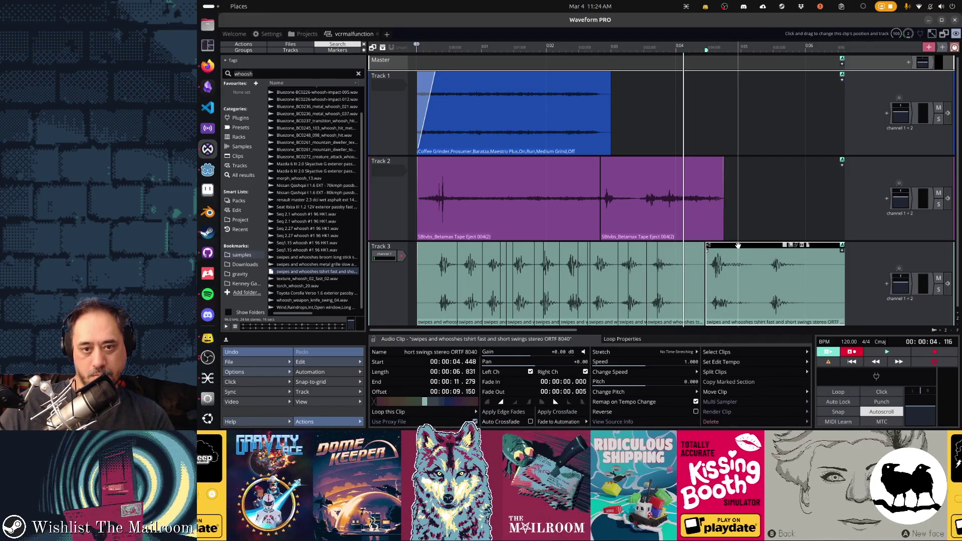
key("Delete")
key("space")
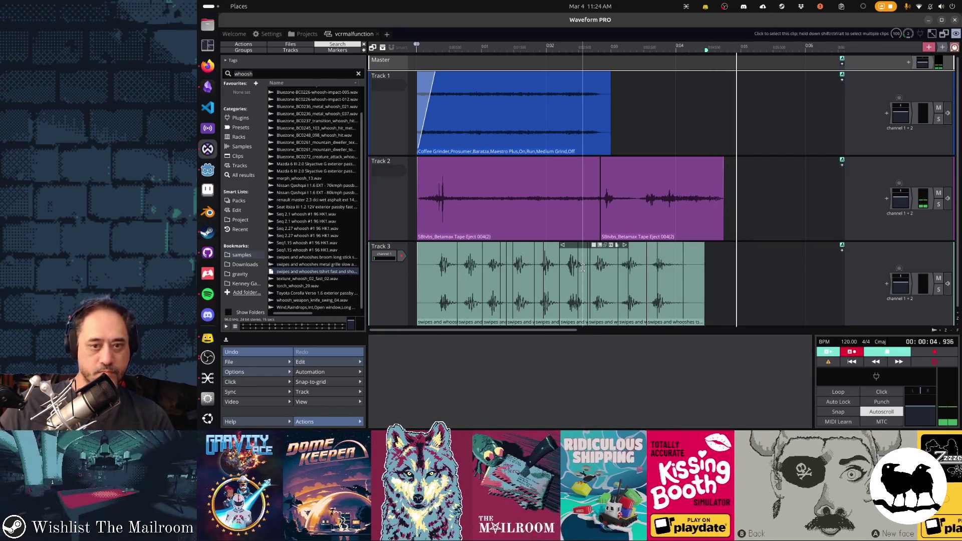
key("space")
key("space")
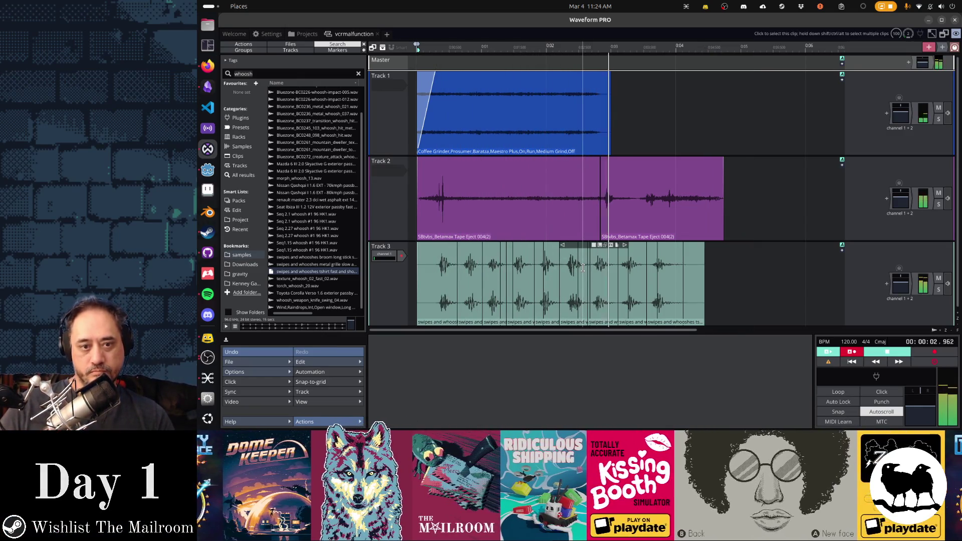
key("space")
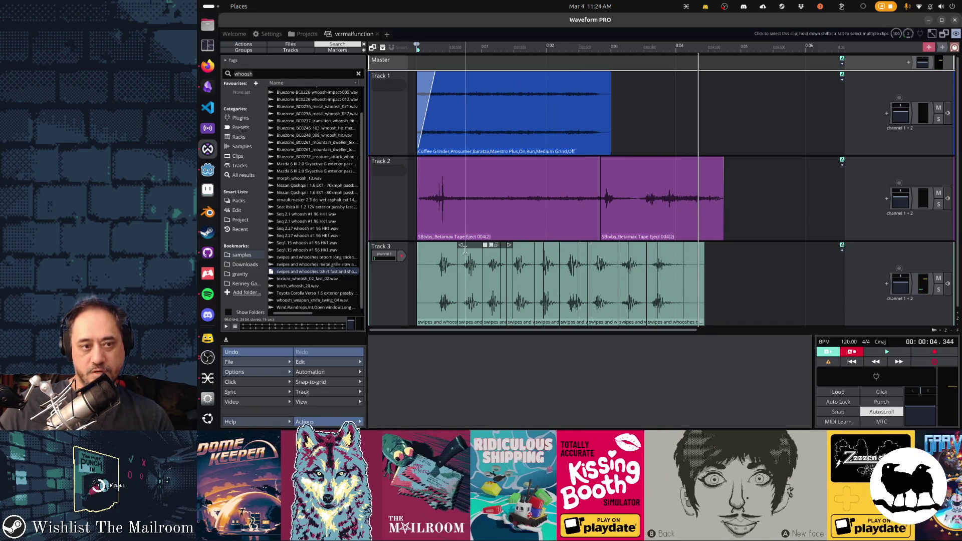
Step: Merge the nine Track 3 whoosh pieces into one clip starting at 0.200
left_click_drag(413, 255, 683, 279)
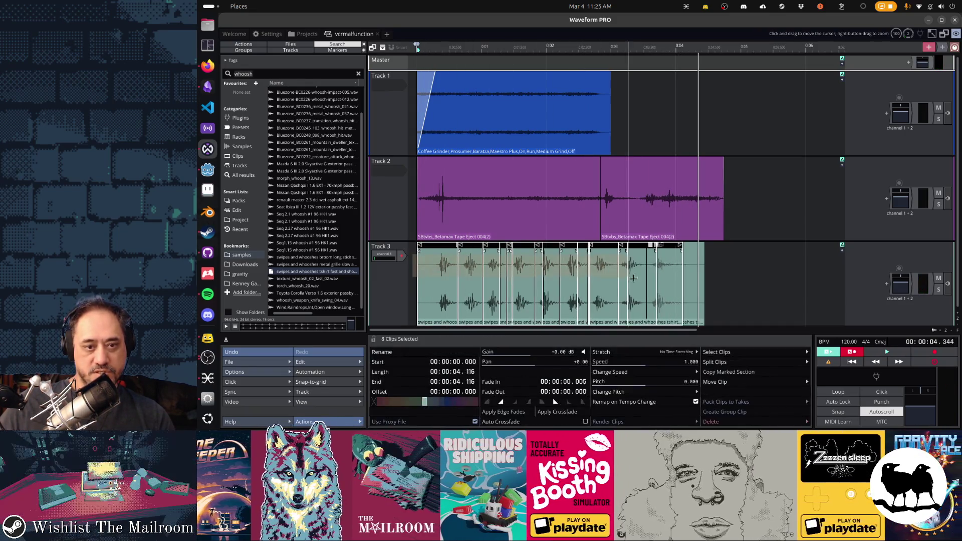
right_click(683, 279)
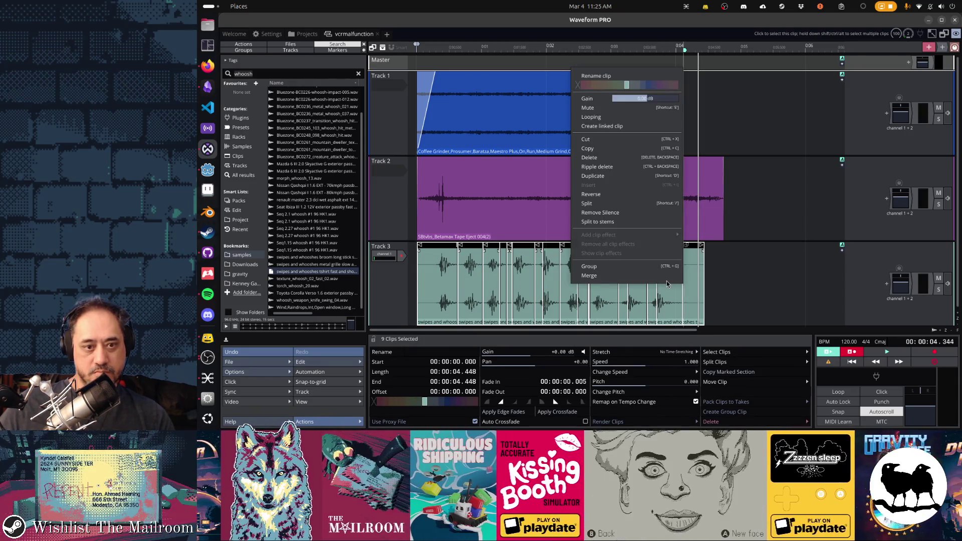
left_click(664, 276)
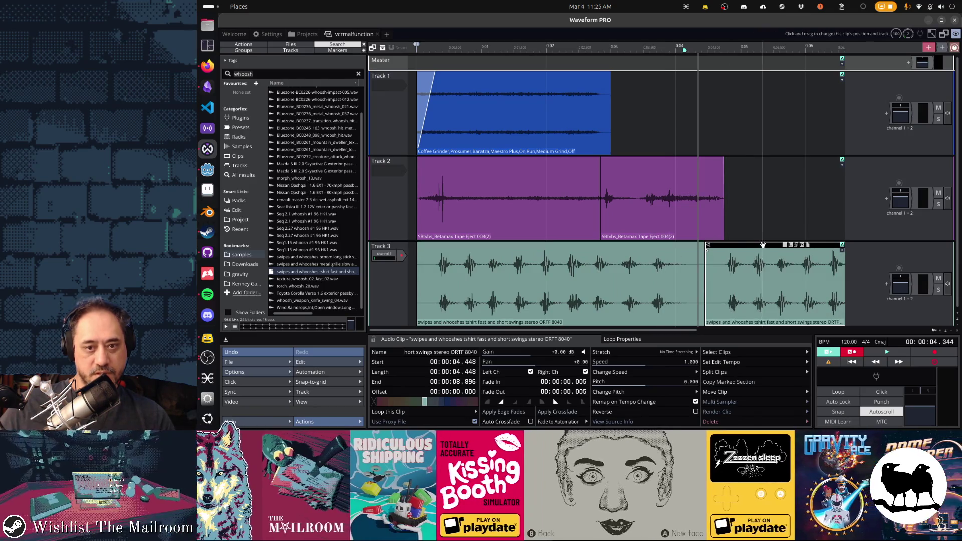
left_click_drag(560, 244, 582, 244)
left_click_drag(493, 244, 488, 244)
left_click(416, 281)
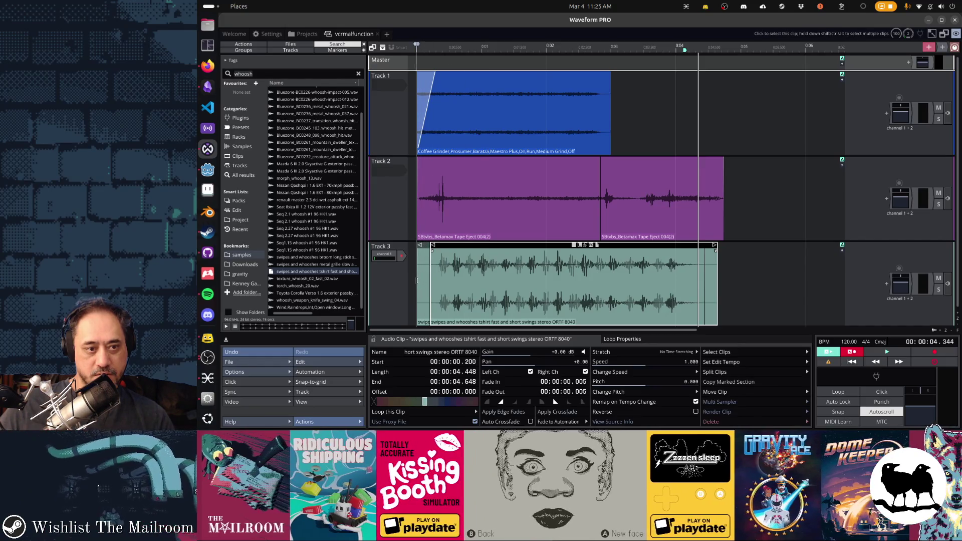
key("space")
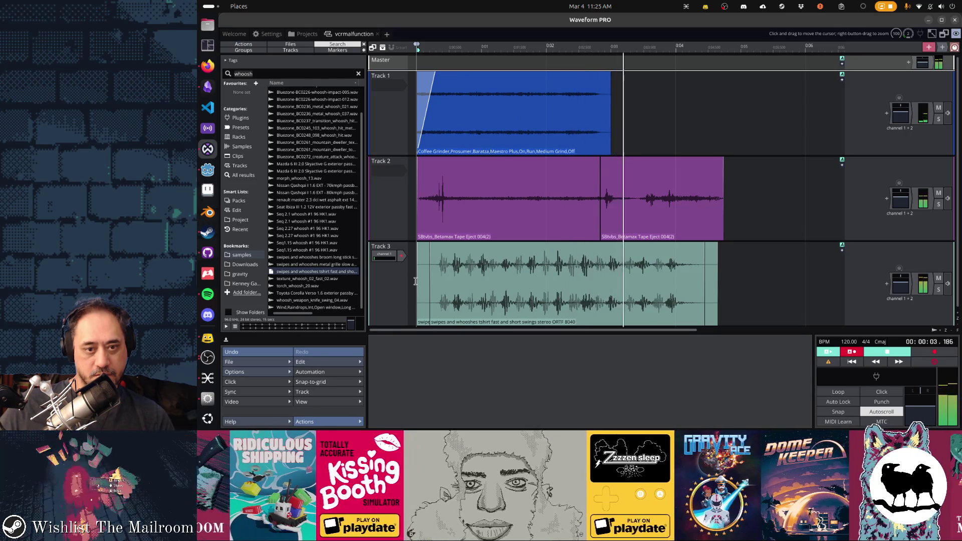
key("space")
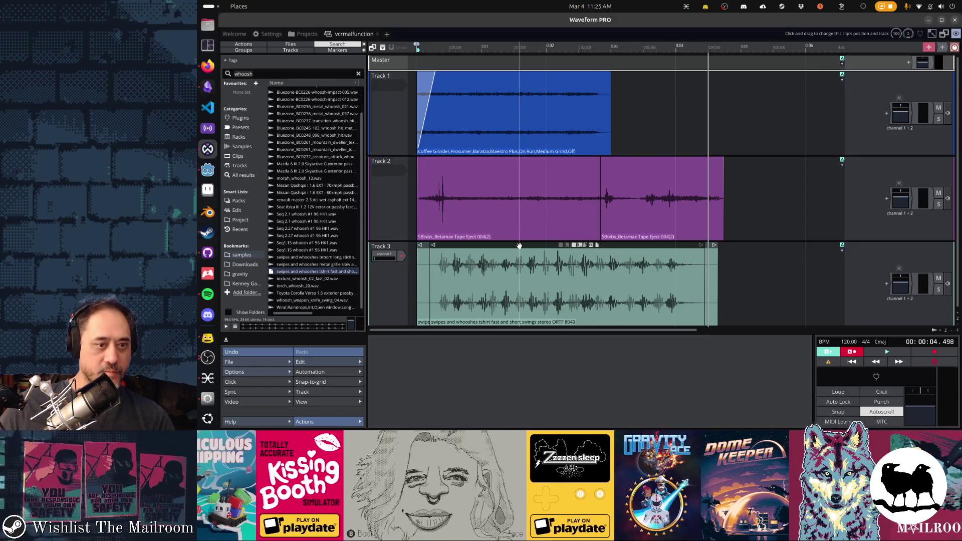
Step: Trim the whoosh clip's beginning and move it to start at 0.030
left_click_drag(522, 245, 519, 245)
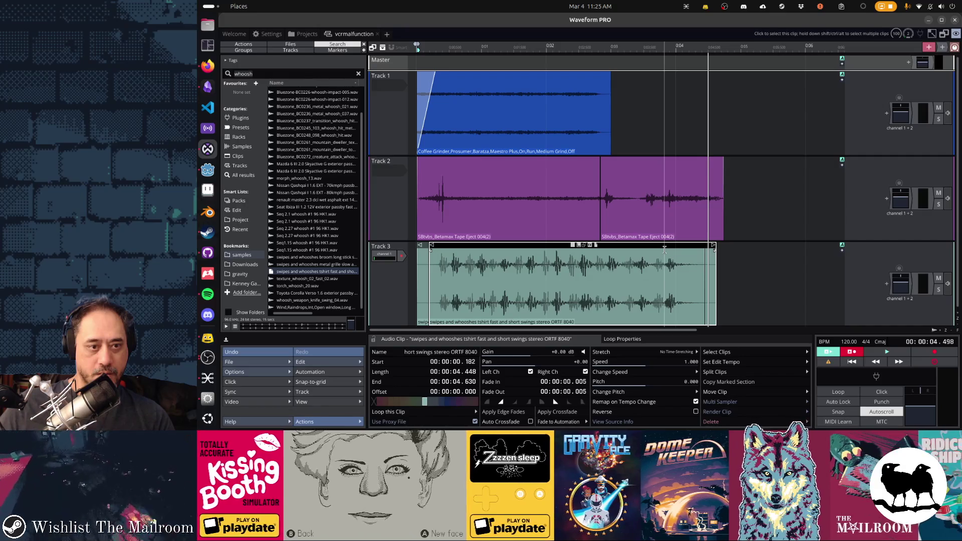
mouse_move(662, 250)
left_mouse_down()
mouse_move(651, 253)
mouse_move(667, 249)
left_mouse_up()
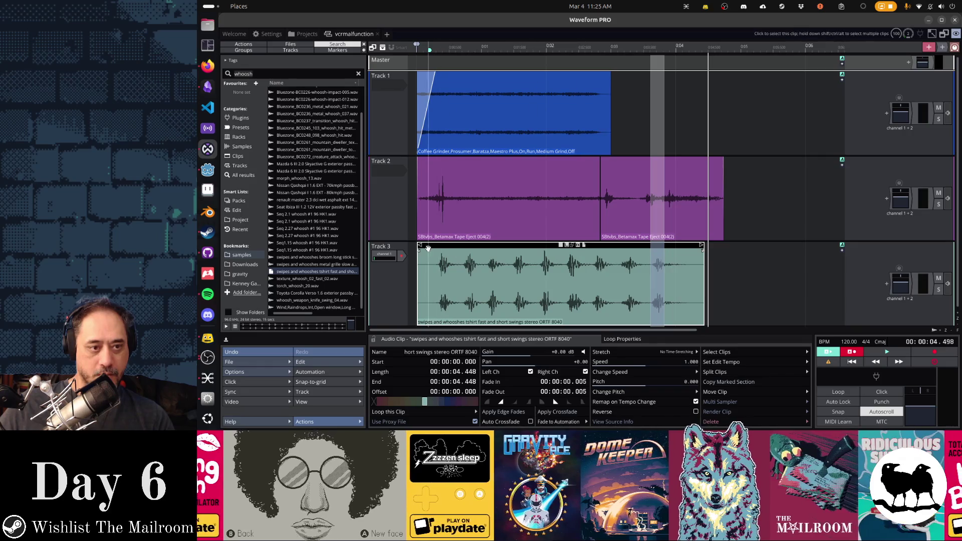
left_click_drag(419, 245, 438, 248)
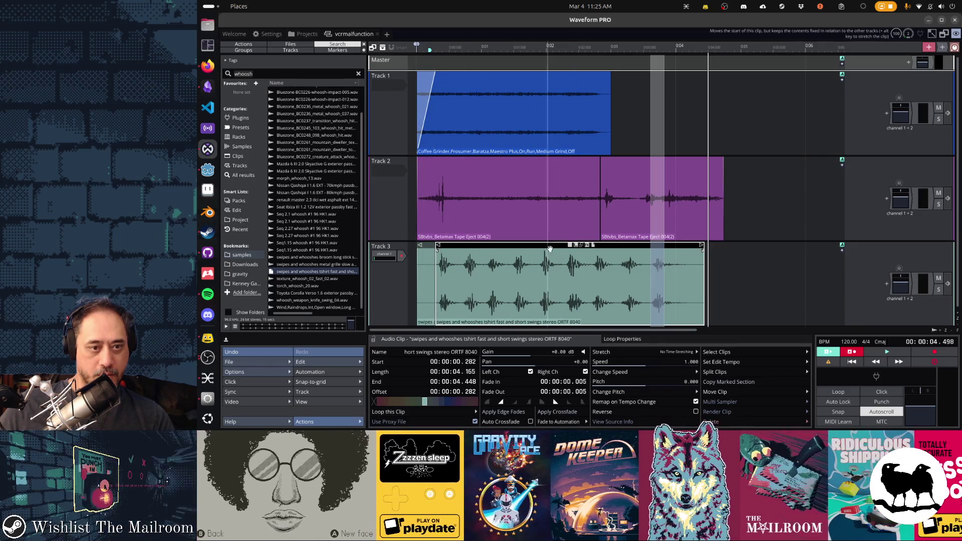
left_click_drag(558, 249, 541, 249)
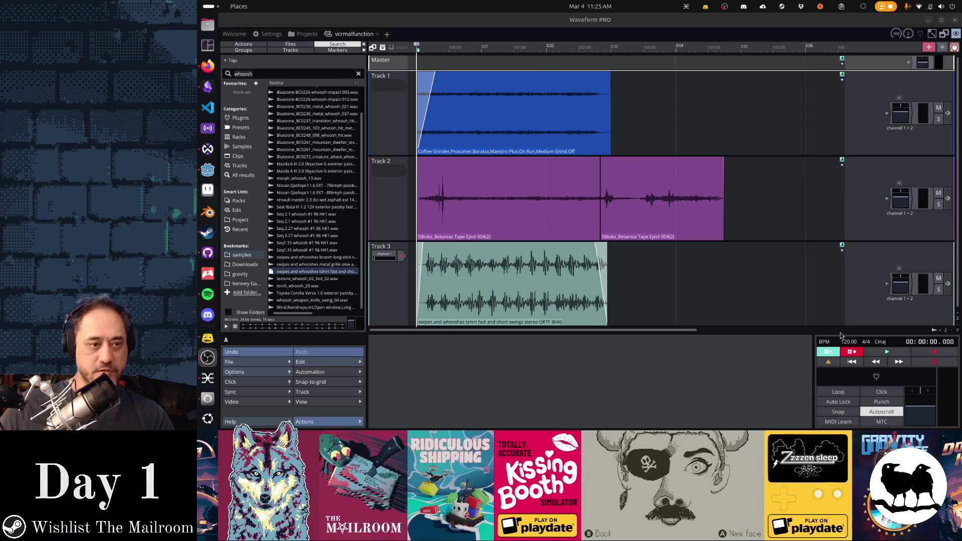
Step: Move the Track 3 whoosh clip to 0.717 and shorten it to 1.872 s
left_click(409, 284)
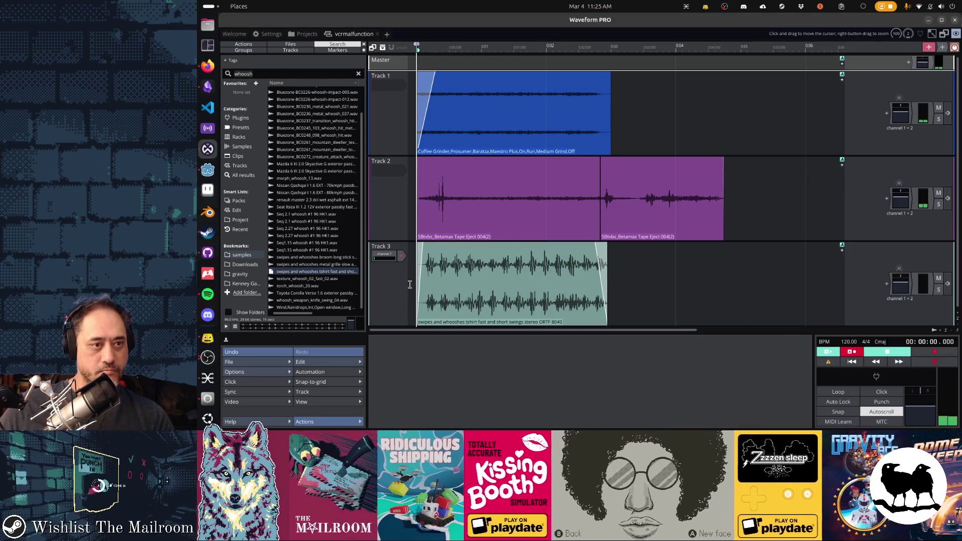
key("space")
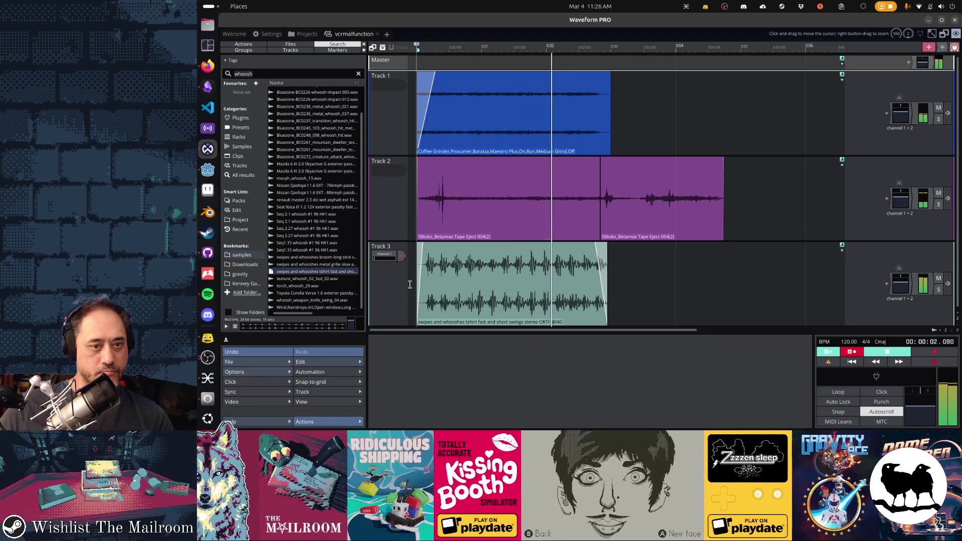
key("space")
left_click(501, 244)
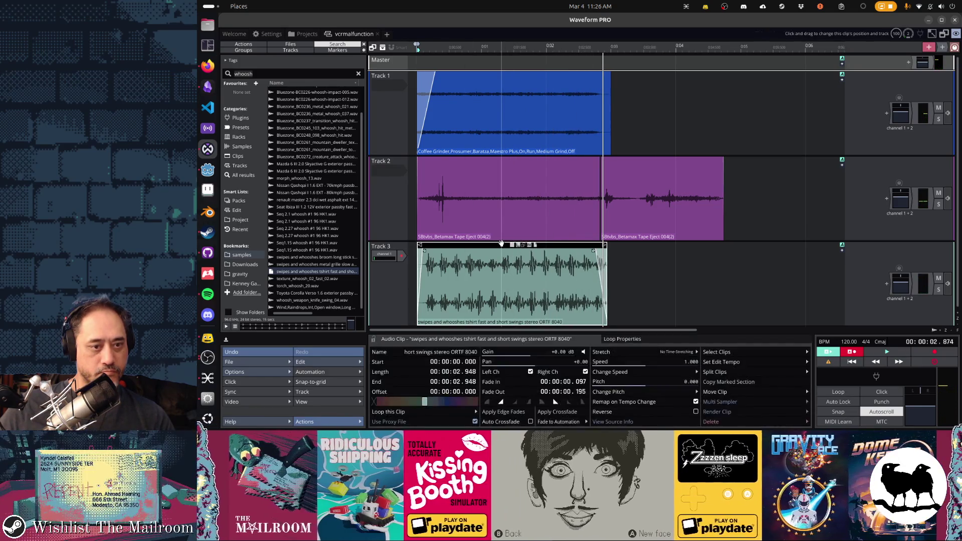
mouse_move(498, 245)
left_mouse_down()
mouse_move(640, 245)
mouse_move(470, 246)
left_mouse_up()
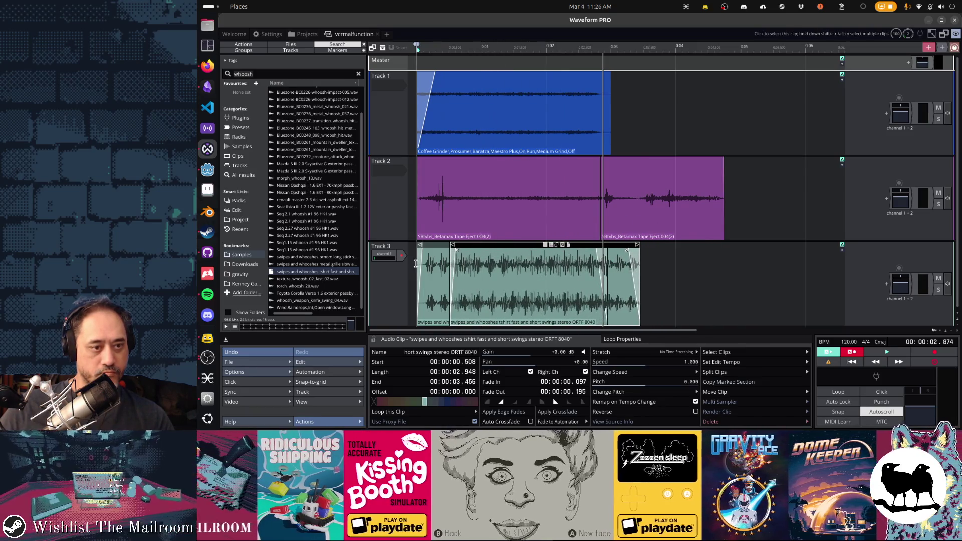
mouse_move(637, 246)
left_mouse_down()
mouse_move(544, 246)
mouse_move(571, 246)
left_mouse_up()
key("space")
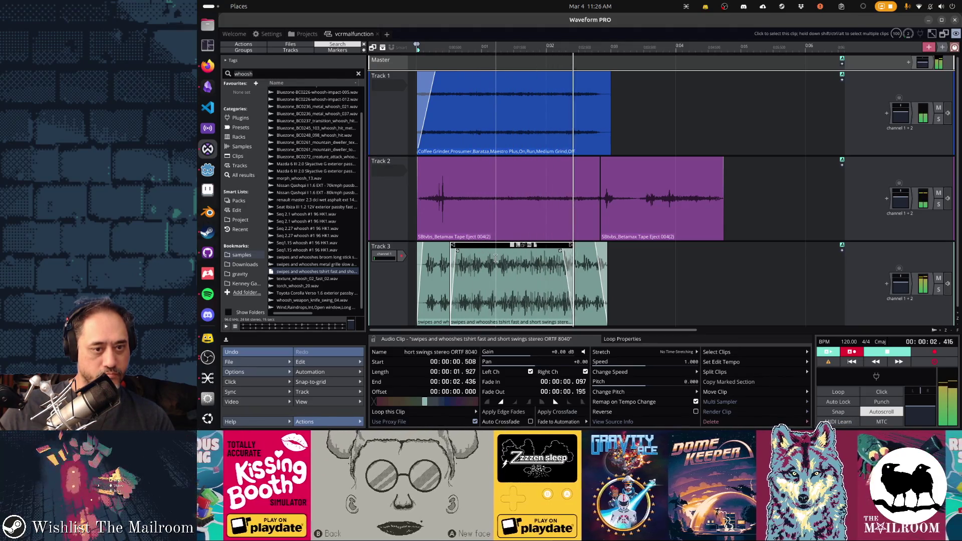
Step: Extend the clip's end, lengthen its fade-out, and add a second swipes sample at 2.960 s
left_click(591, 248)
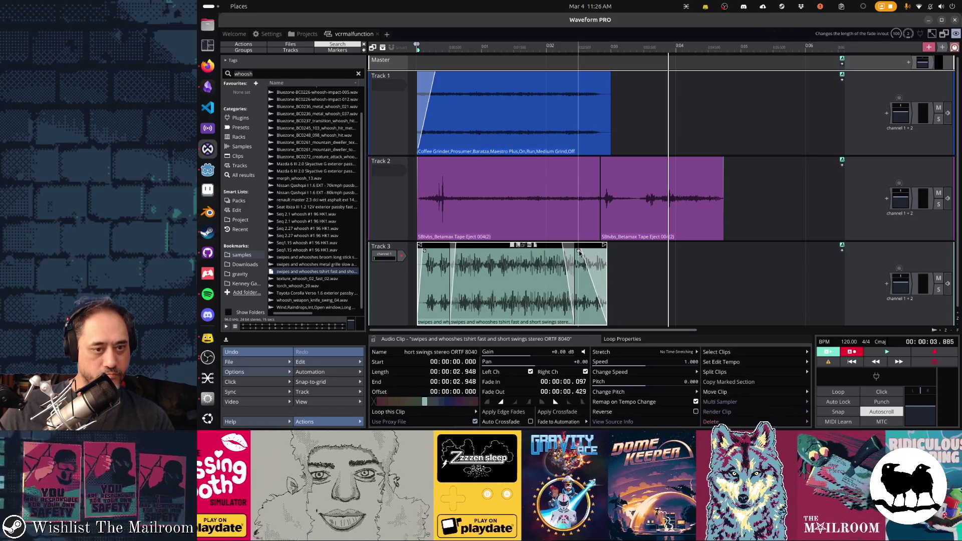
key("space")
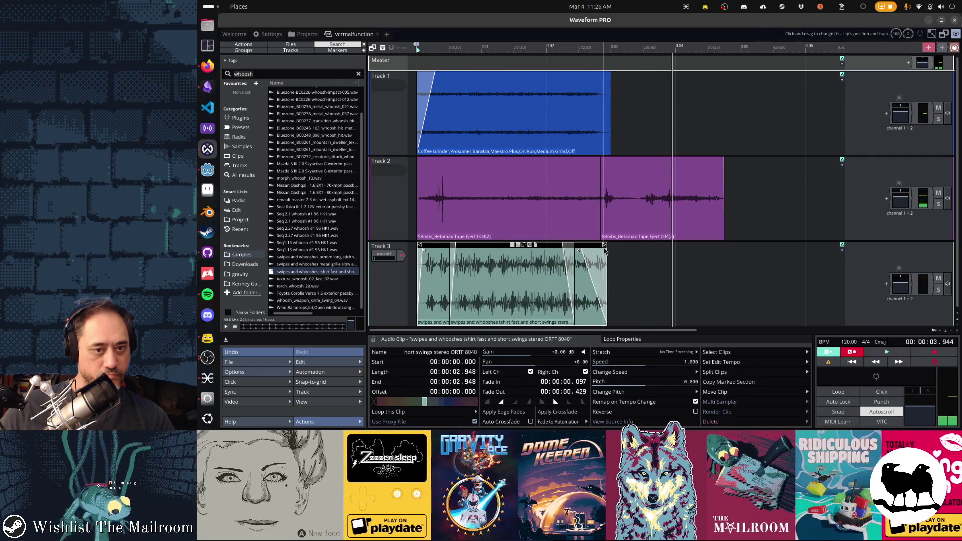
left_click_drag(606, 251, 679, 250)
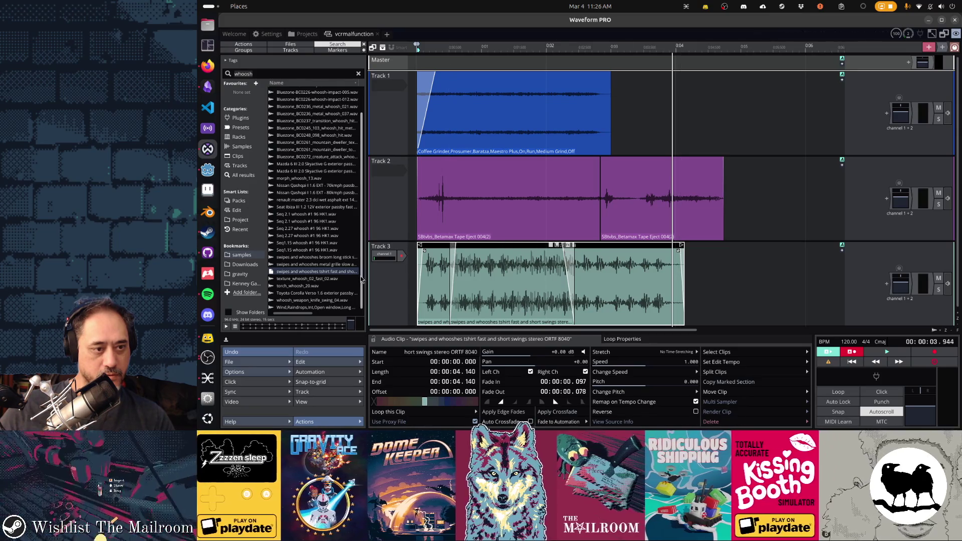
left_click_drag(679, 254, 596, 253)
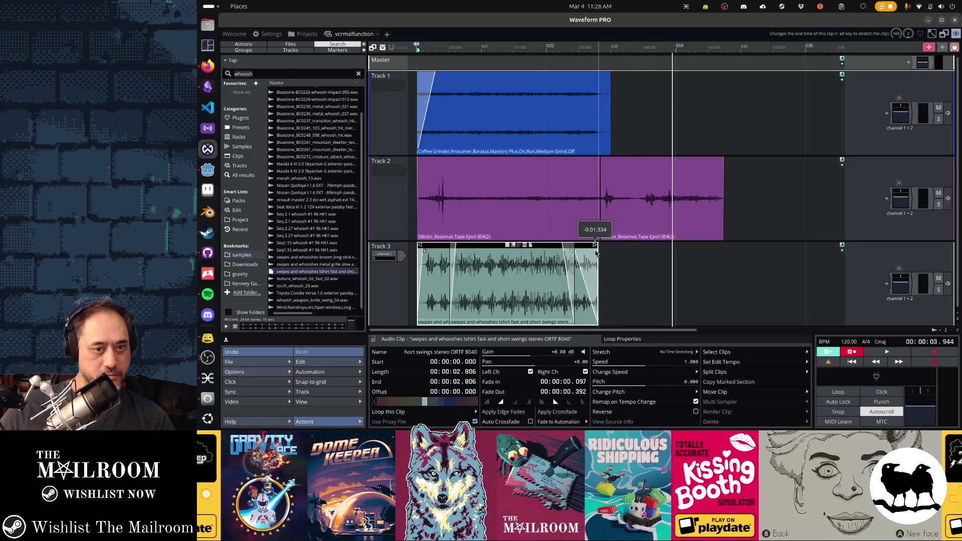
mouse_move(310, 271)
left_mouse_down()
mouse_move(693, 248)
mouse_move(813, 253)
mouse_move(602, 247)
mouse_move(627, 248)
left_mouse_up()
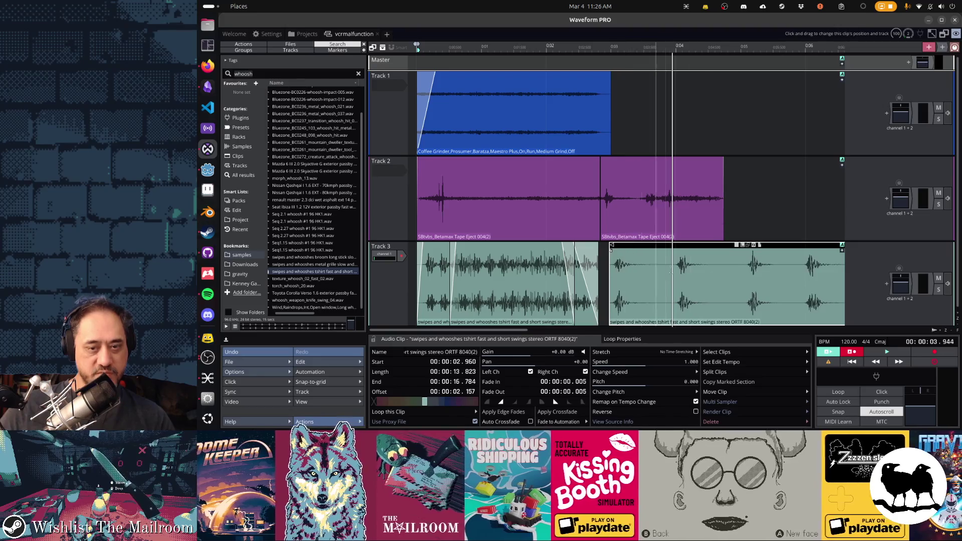
scroll(741, 256, "down", 2)
Step: Trim the long Track 3 clip to a short snippet, slip its audio to another whoosh, and preview
key("space")
scroll(794, 224, "down", 3)
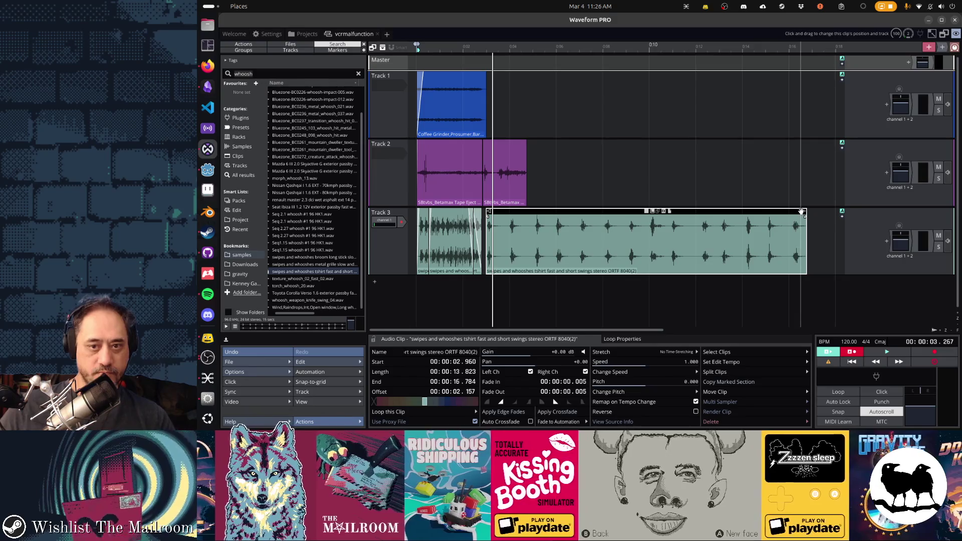
mouse_move(804, 213)
left_mouse_down()
mouse_move(492, 214)
mouse_move(513, 213)
left_mouse_up()
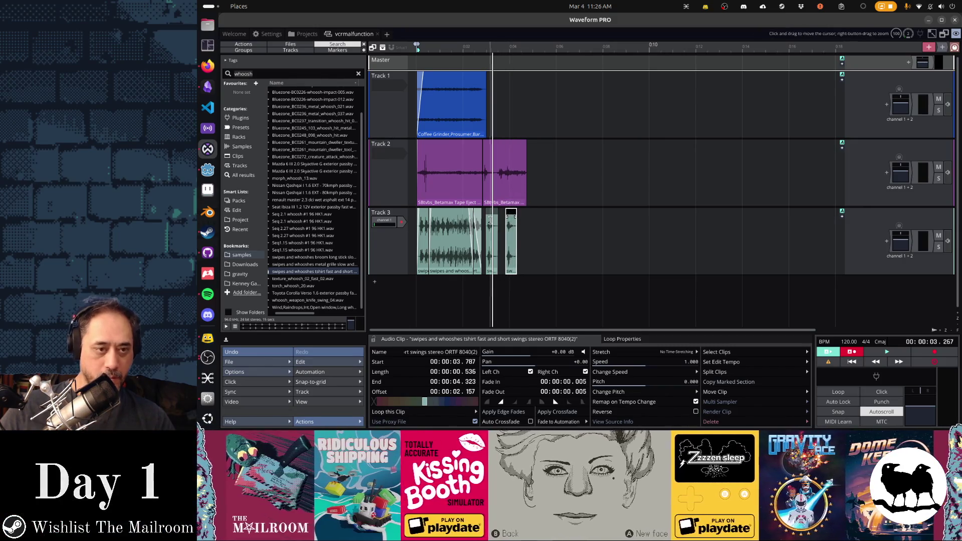
scroll(490, 221, "up", 3)
left_click_drag(680, 213, 609, 215)
left_click(412, 272)
key("space")
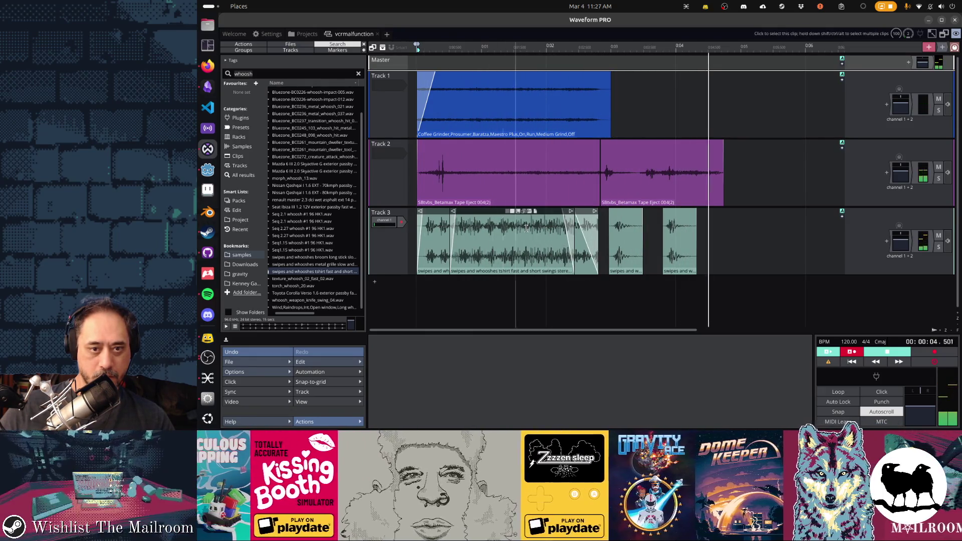
Step: Move the third clip earlier to 3.228 s and select both short clips
left_click_drag(669, 214, 638, 214)
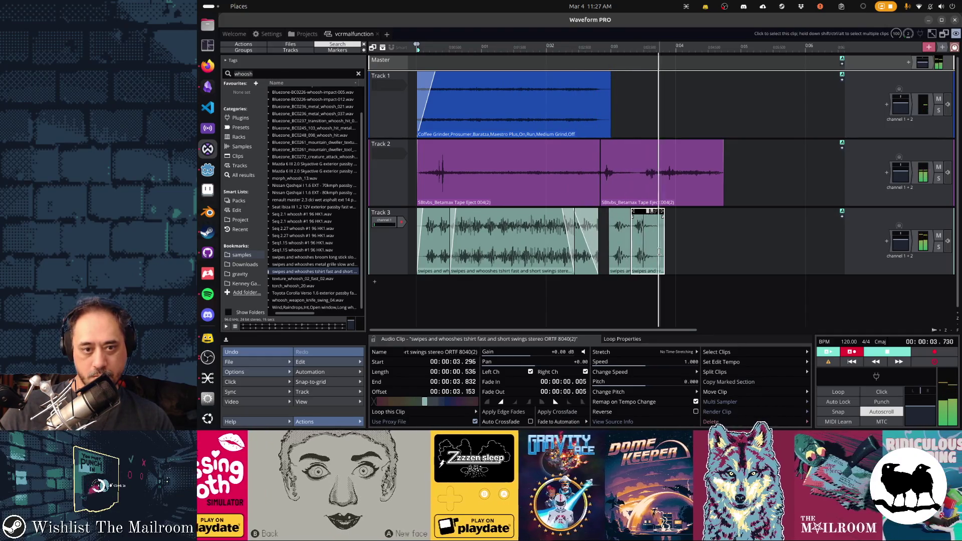
left_click_drag(639, 213, 634, 213)
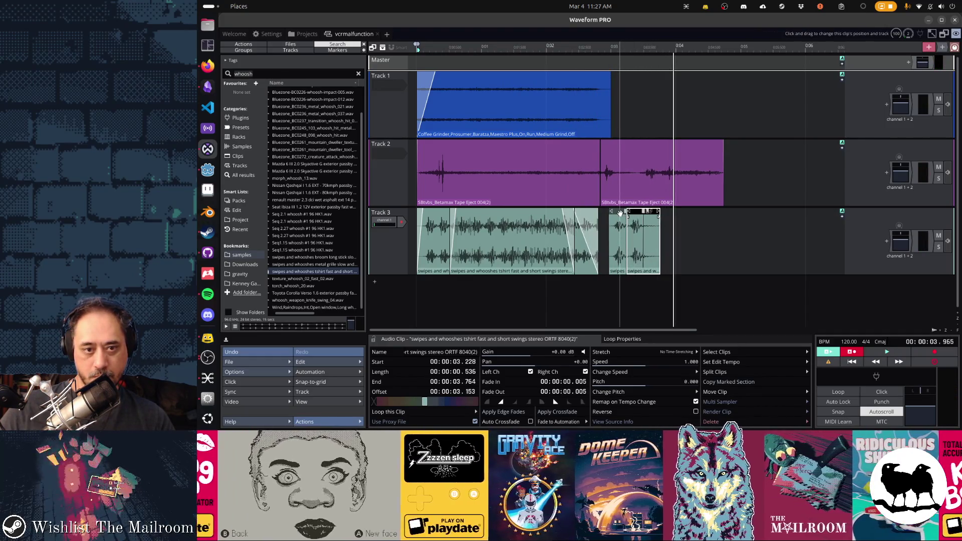
left_click(651, 226, "shift")
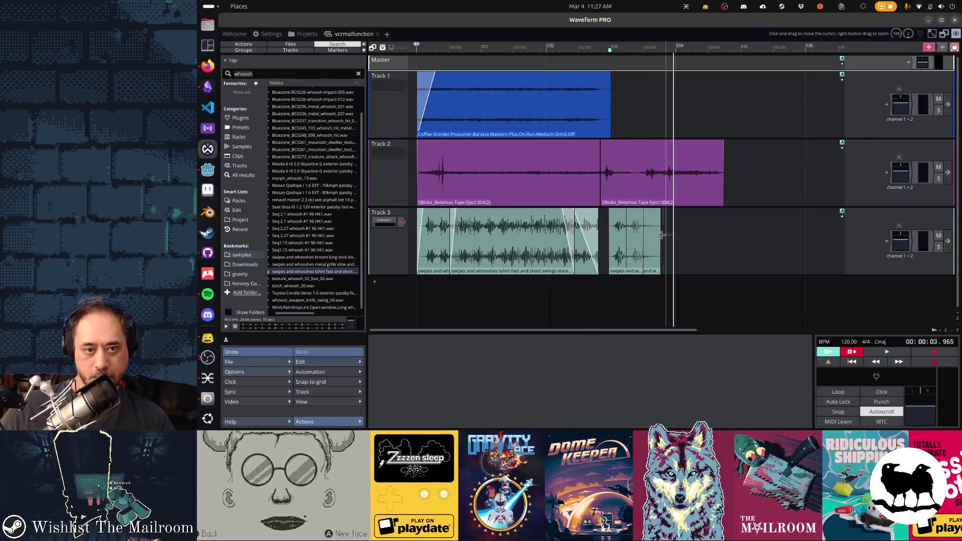
Step: Slide the short whoosh clips earlier against the first Track 3 clip, auditioning the timing
left_click_drag(621, 211, 607, 212)
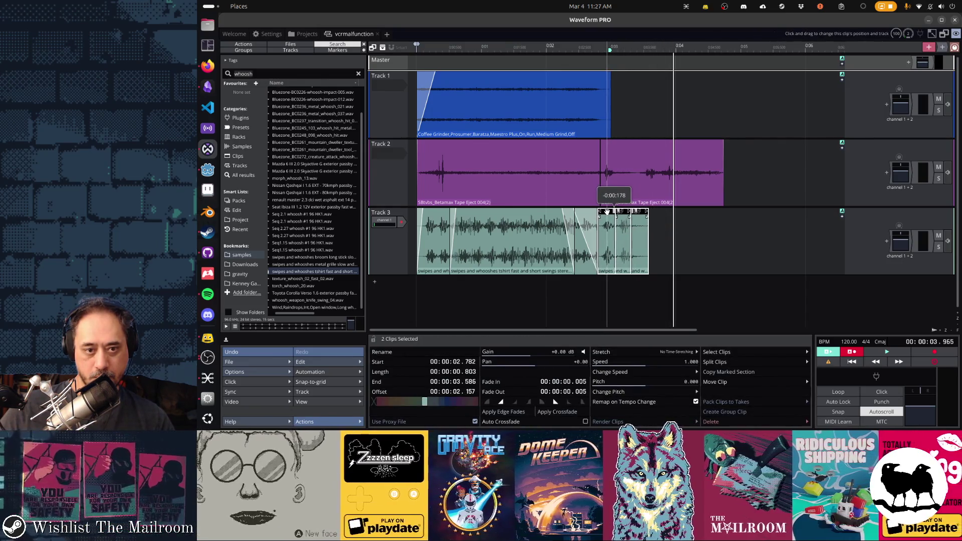
left_click(645, 225)
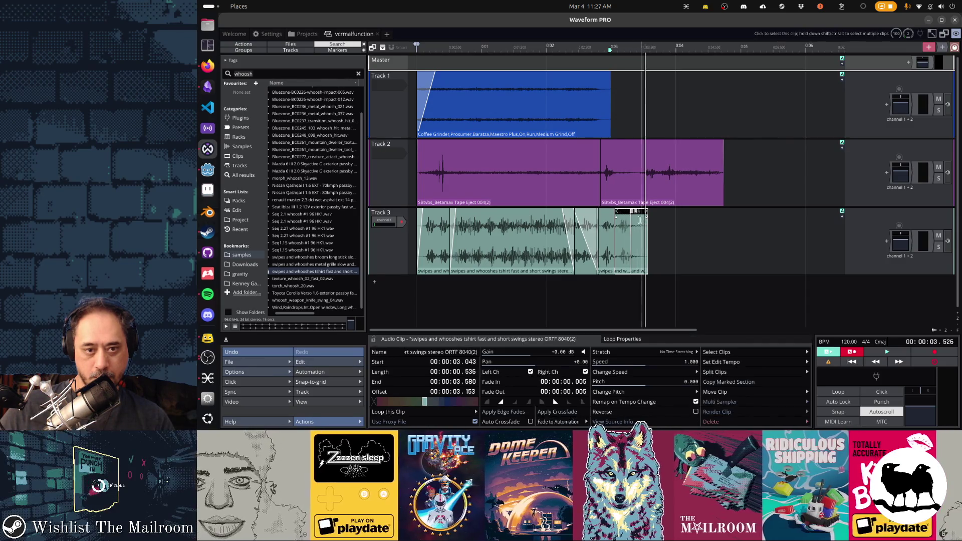
mouse_move(624, 212)
left_mouse_down()
mouse_move(608, 212)
mouse_move(637, 213)
left_mouse_up()
left_click(535, 300)
key("space")
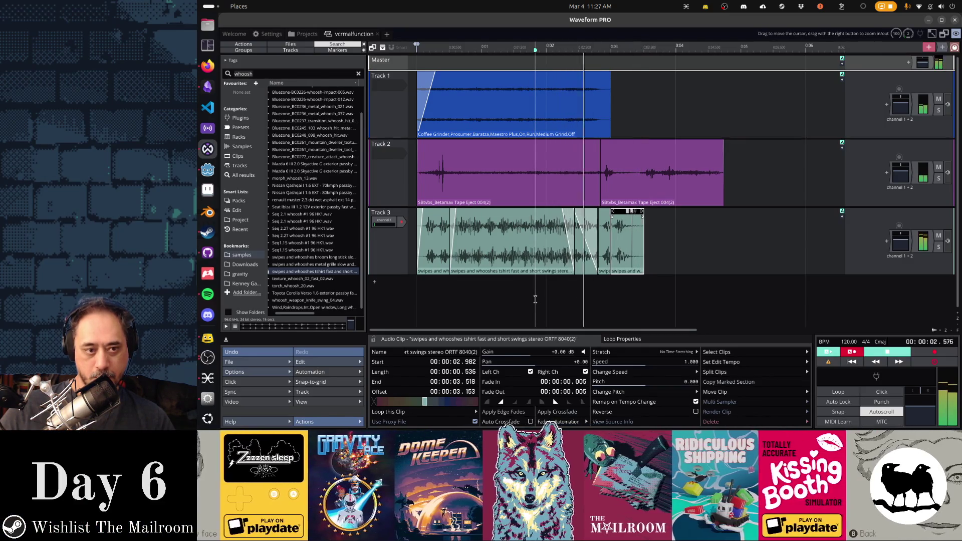
key("space")
mouse_move(615, 213)
left_mouse_down()
mouse_move(597, 212)
mouse_move(633, 213)
left_mouse_up()
left_click(556, 297)
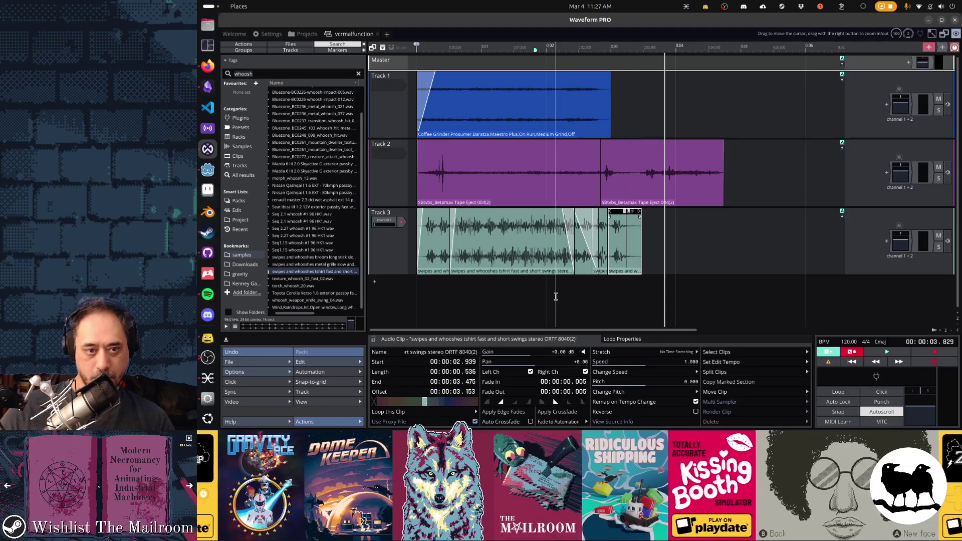
key("space")
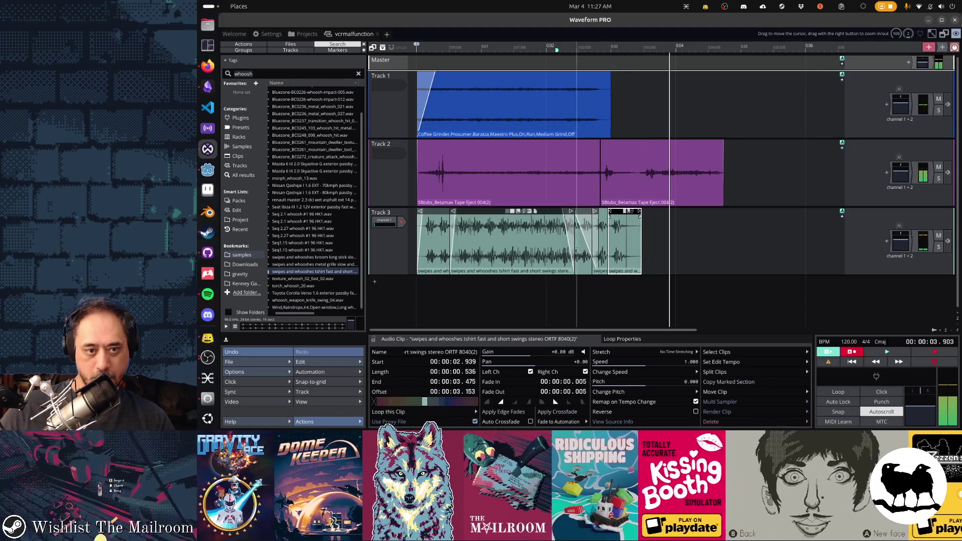
Step: Select the overlapping Track 3 clip and add a new empty Track 4 below Track 3
left_click(577, 216)
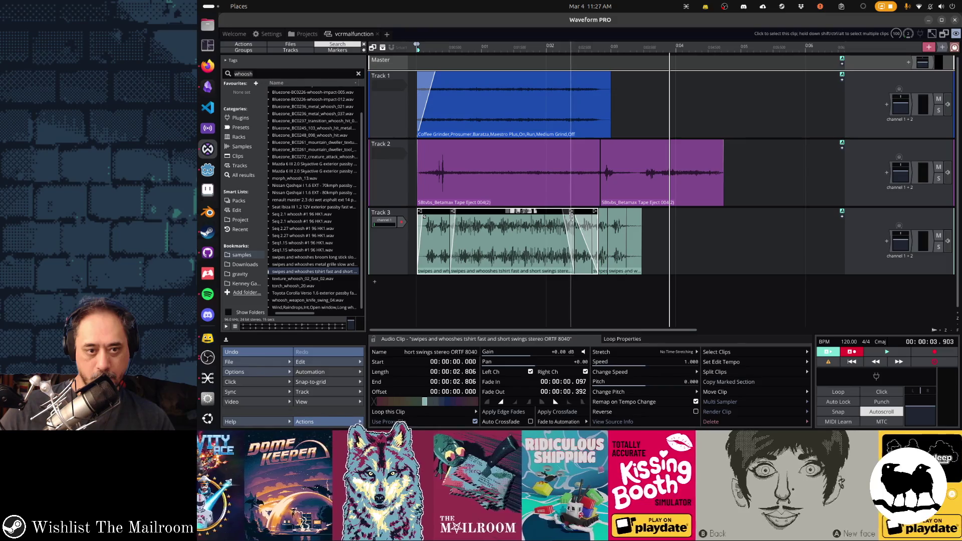
left_click(502, 257)
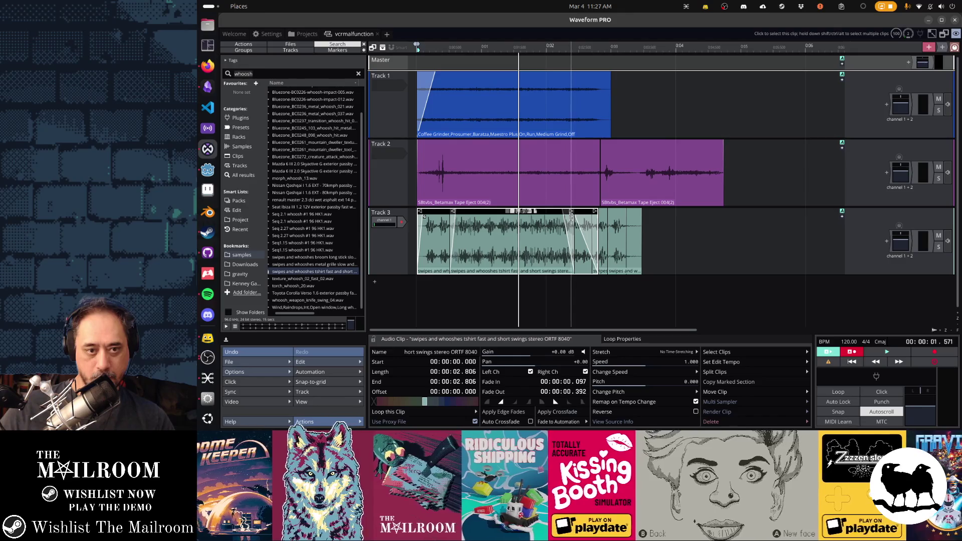
key("ctrl+t")
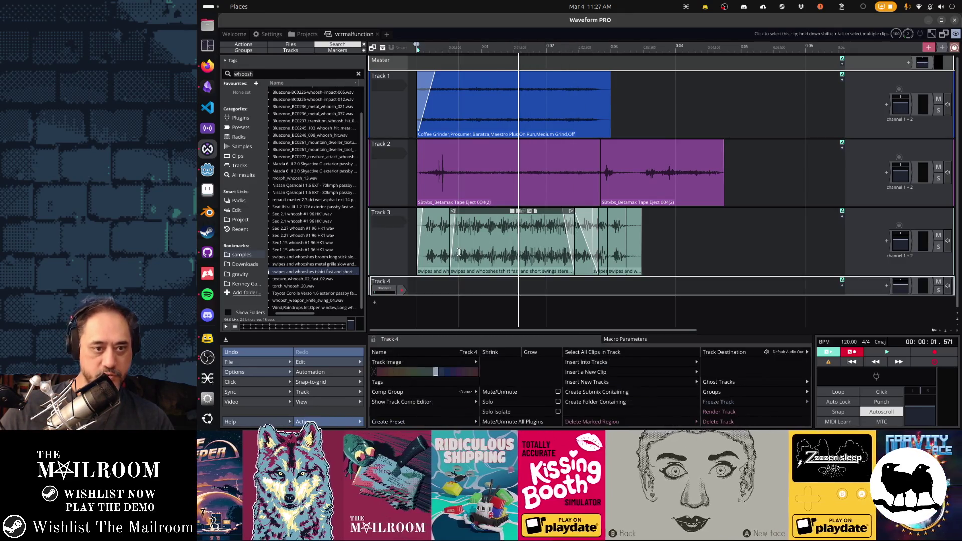
Step: Drop the overlapping whoosh onto Track 4 and drag the first clip's fade-out to zero
left_click_drag(486, 212, 487, 283)
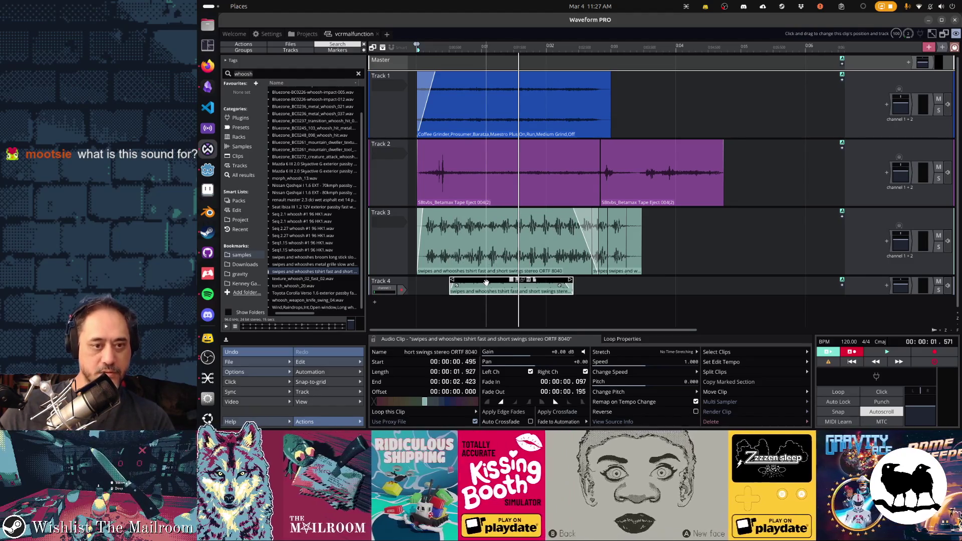
left_click(574, 211)
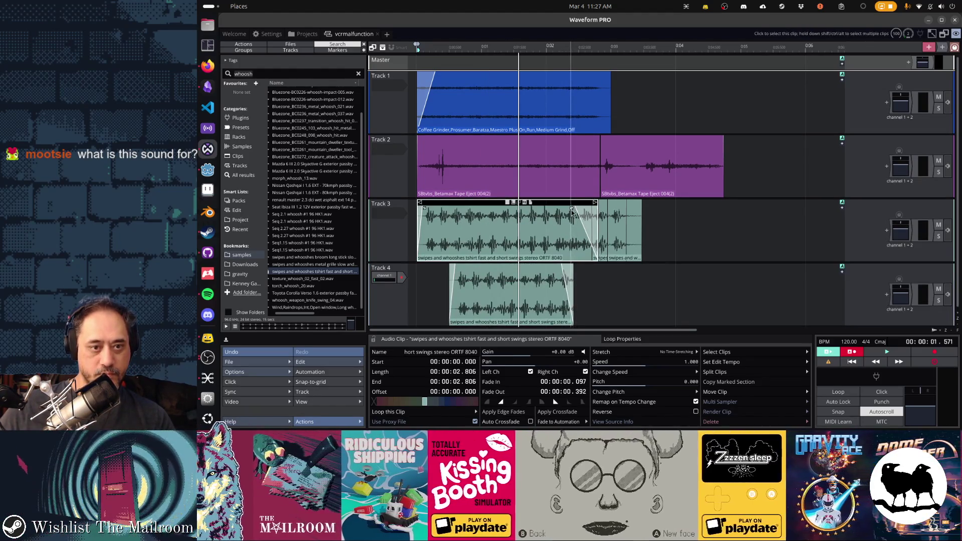
left_click_drag(574, 210, 614, 211)
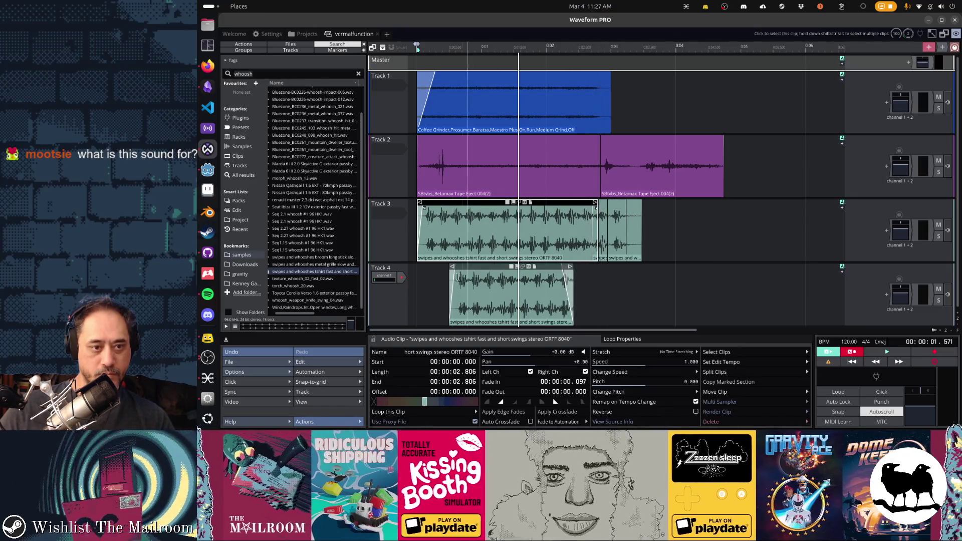
Step: Preview the arrangement, then select the two short clips at the end of Track 3
left_click(423, 278)
key("space")
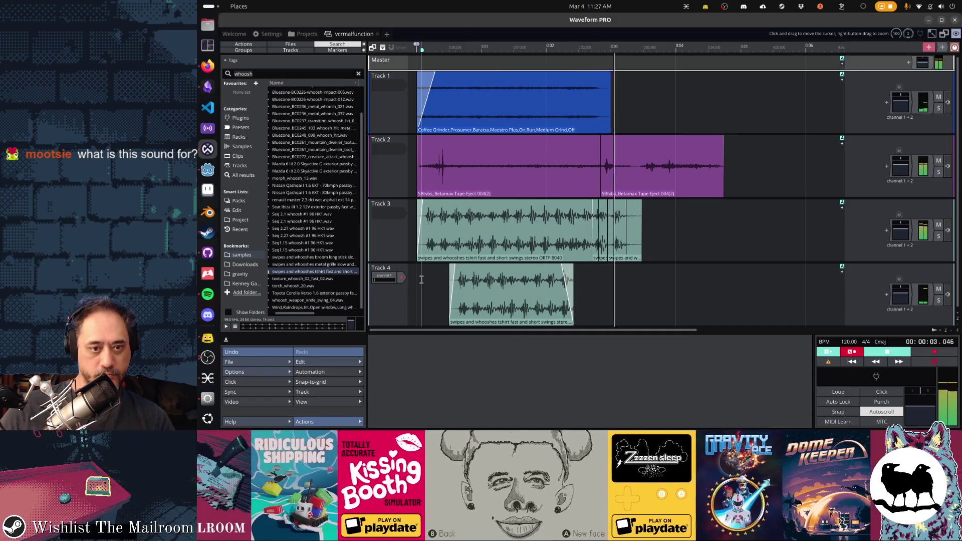
key("space")
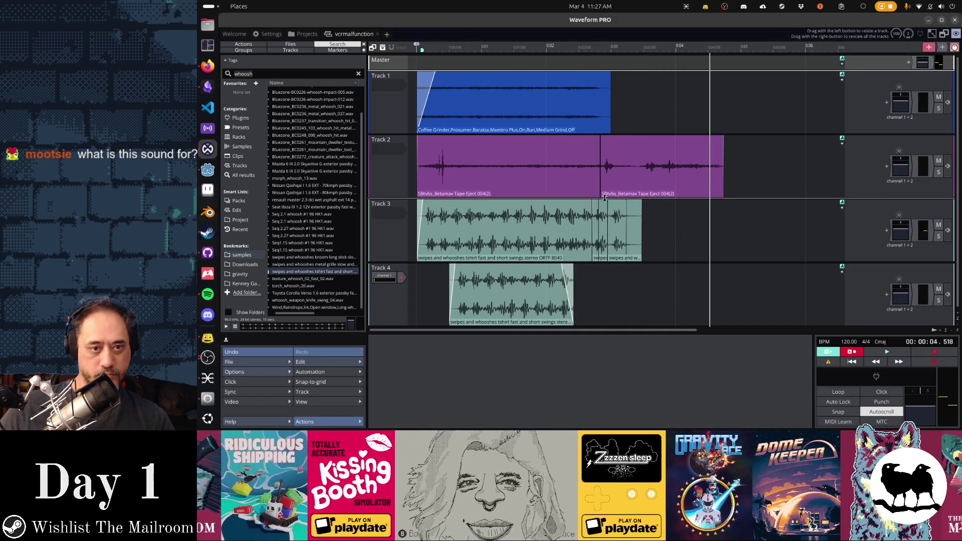
left_click(627, 207)
left_click(635, 206, "shift")
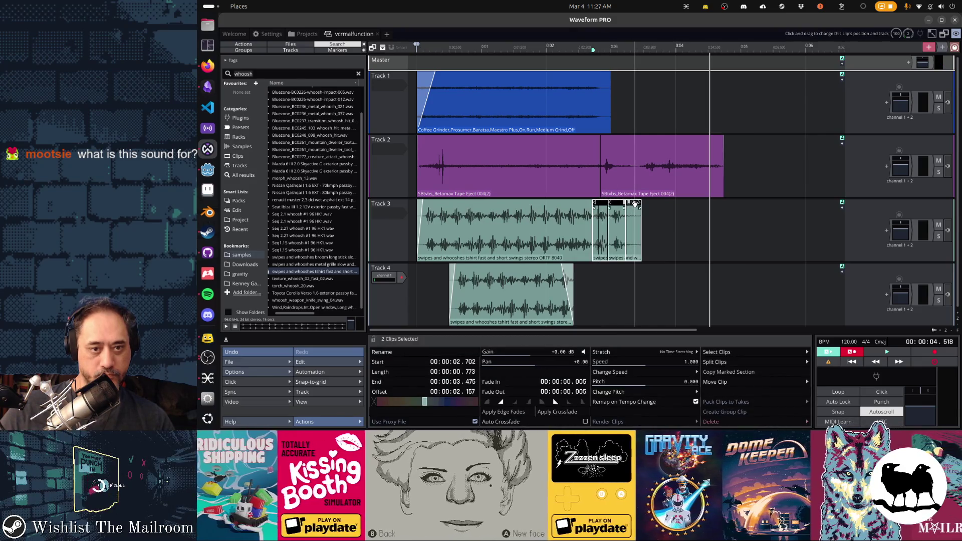
Step: Nudge both end snippets slightly later and audition the result from near the start
left_click_drag(620, 202, 623, 202)
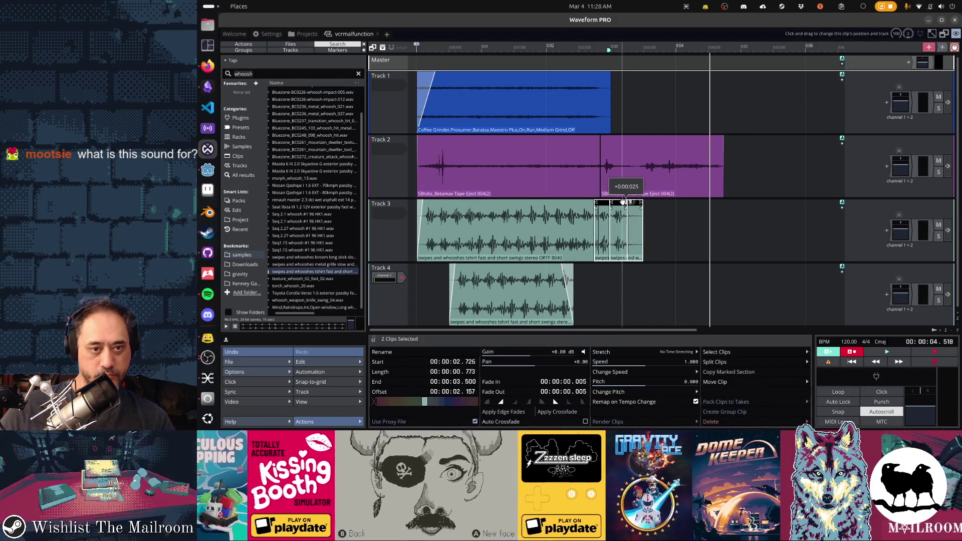
left_click(655, 217)
left_click(636, 203)
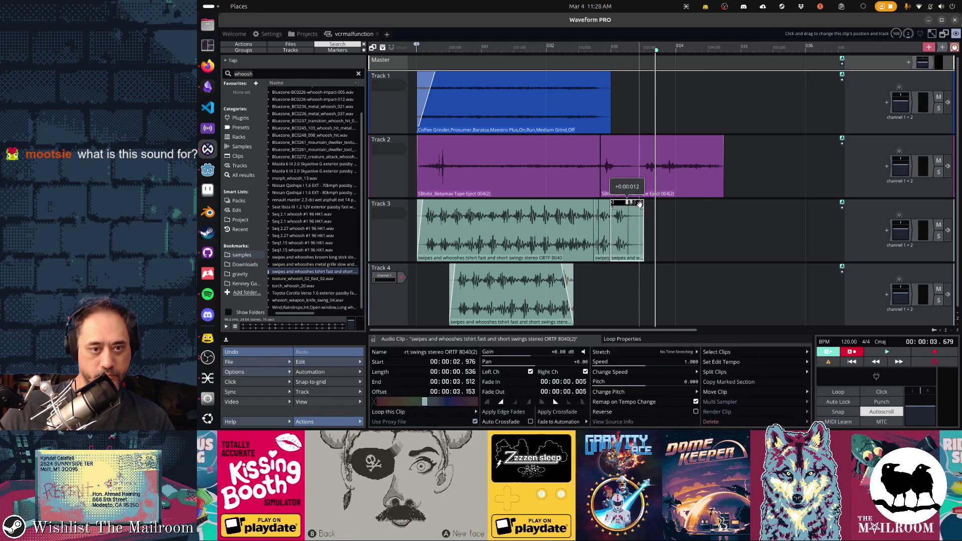
left_click(426, 305)
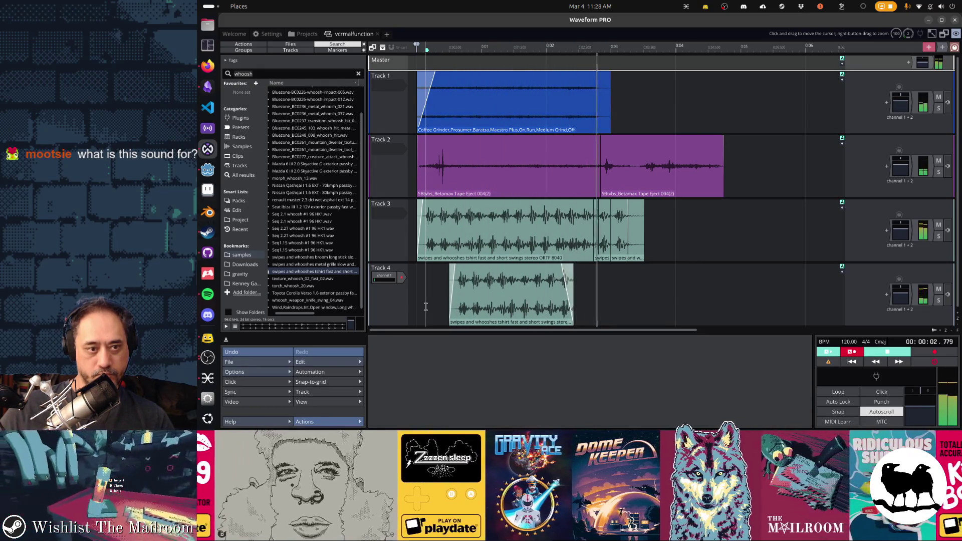
key("space")
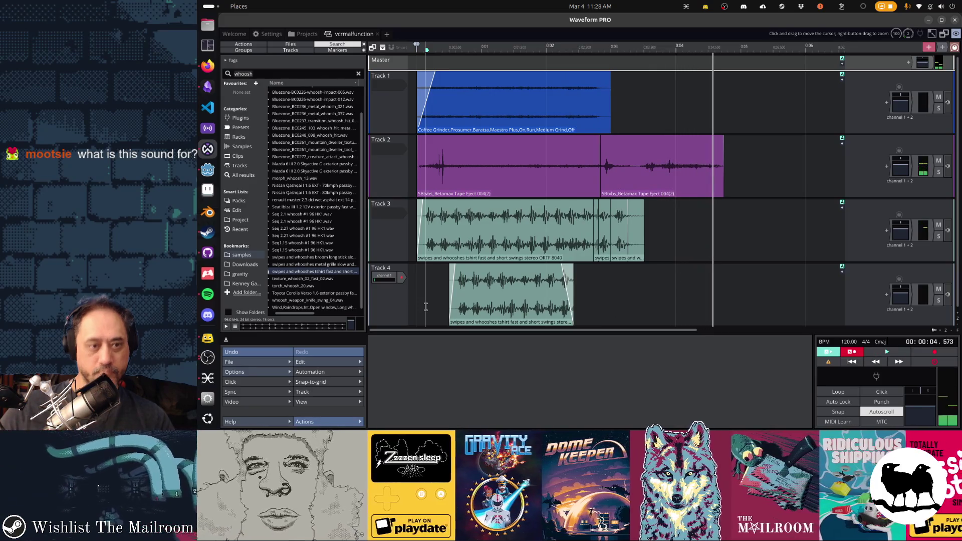
left_click(420, 302)
key("space")
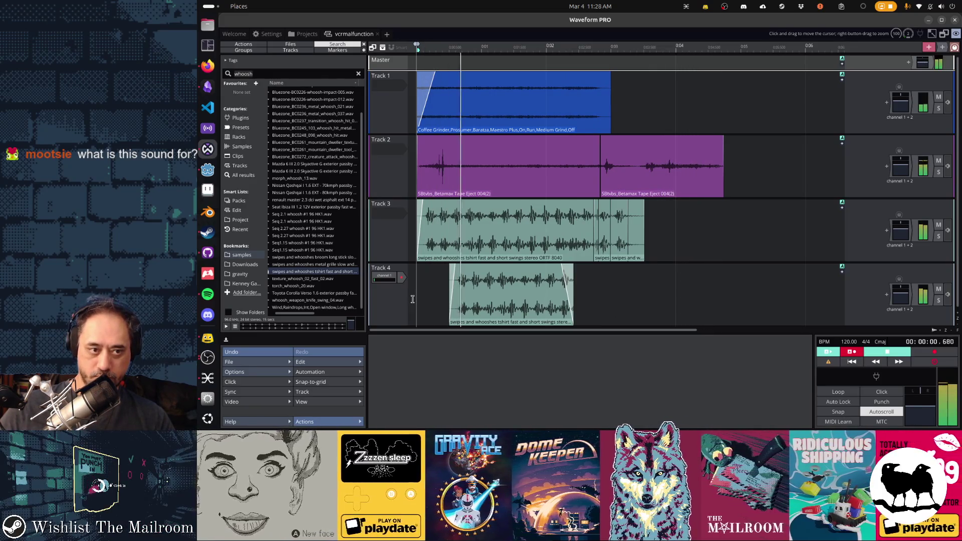
Step: Trim the first Track 3 clip's start later to align with Track 4's whoosh, then preview
left_click_drag(421, 204, 450, 204)
left_click(414, 234)
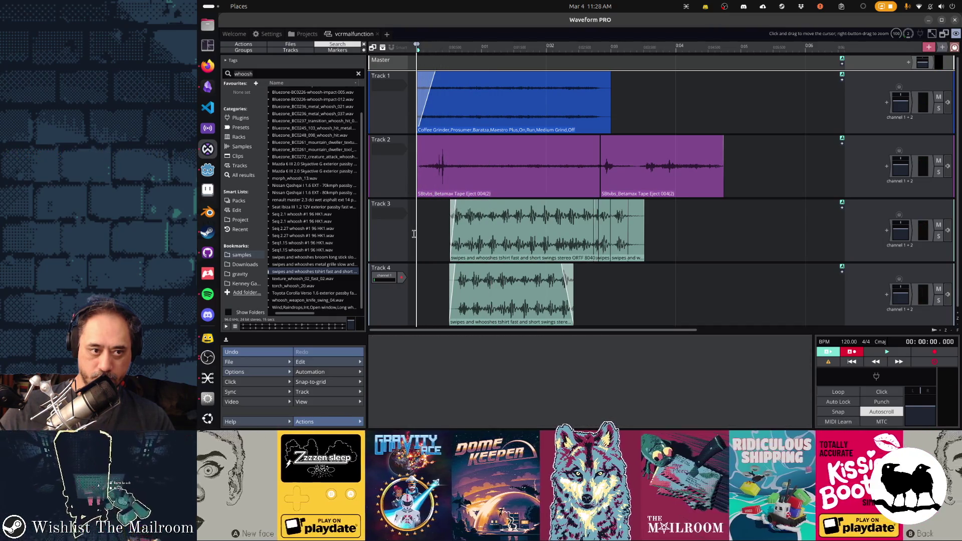
key("space")
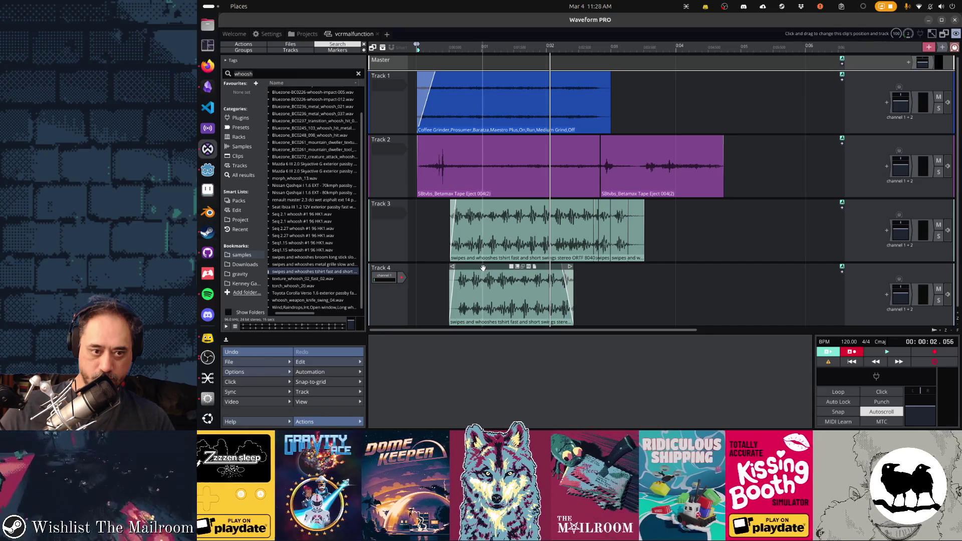
Step: Add Track 5 and audition a trimmed copy of the whoosh clip on it
left_click(483, 268)
key("ctrl+t")
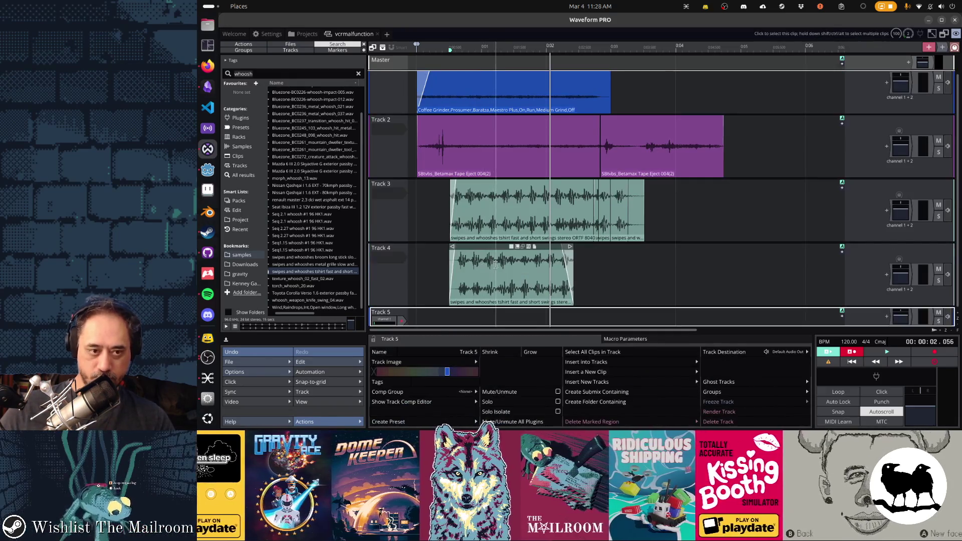
mouse_move(494, 270)
left_mouse_down()
mouse_move(506, 290)
mouse_move(459, 311)
left_mouse_up()
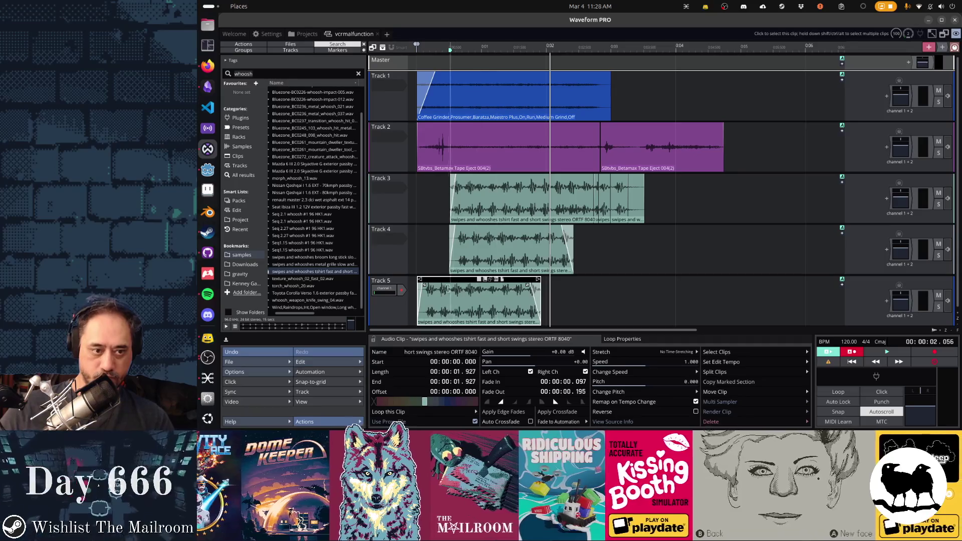
left_click_drag(421, 281, 443, 282)
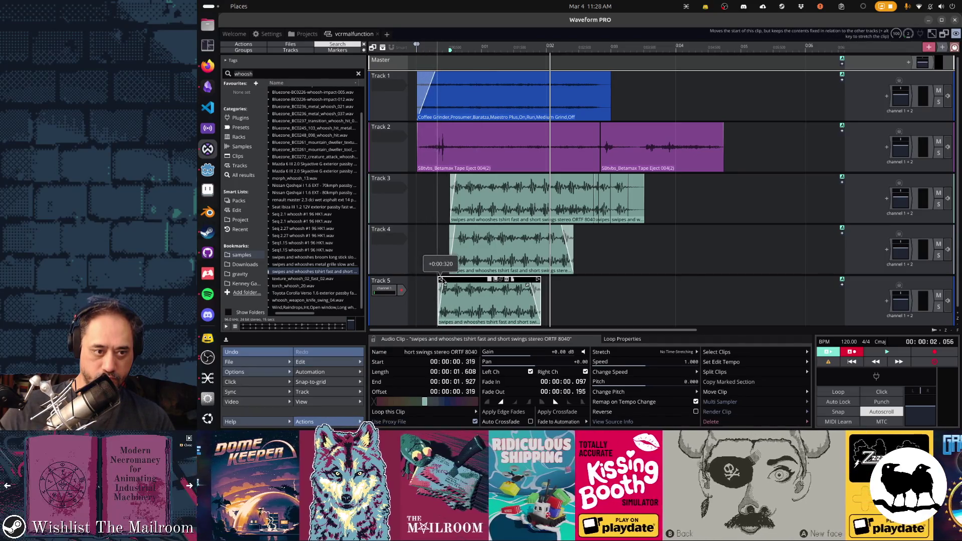
left_click_drag(540, 280, 476, 284)
left_click(423, 289)
key("space")
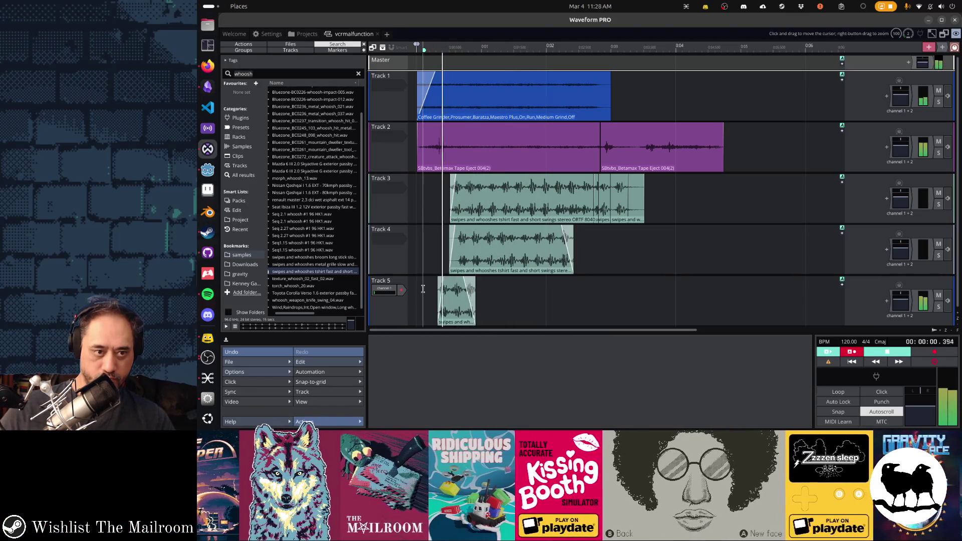
left_click(450, 281)
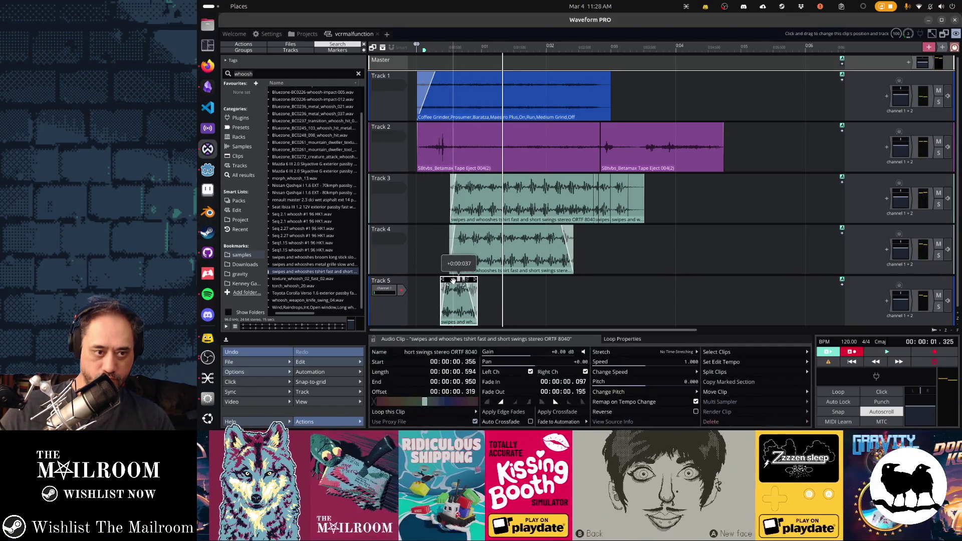
key("space")
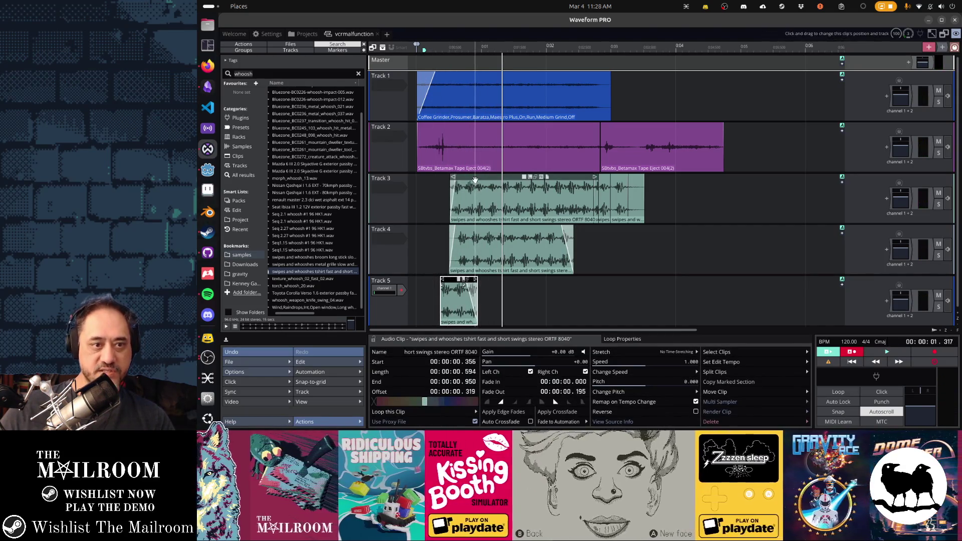
Step: Delete the Track 5 test clip and extend the first Track 3 whoosh to start earlier
left_click(457, 186)
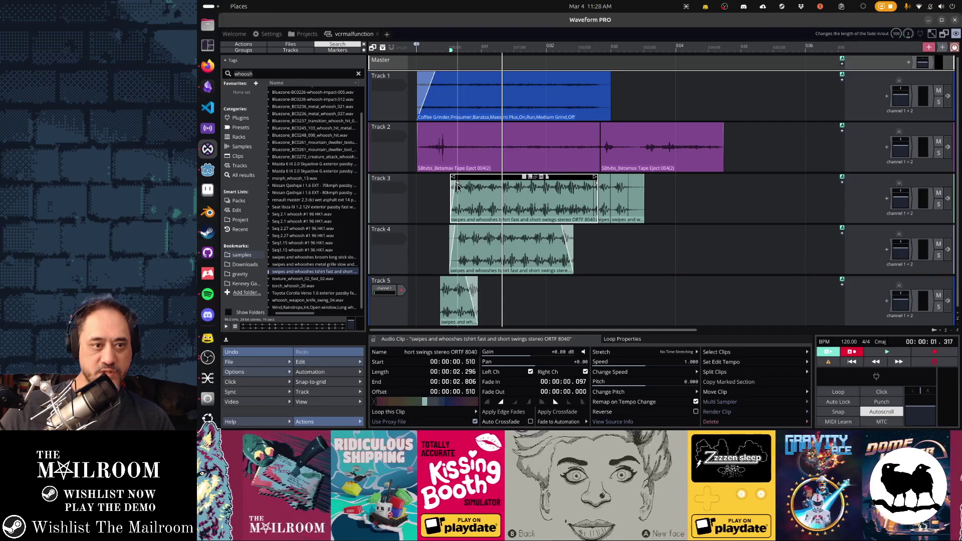
left_click(454, 283)
key("Delete")
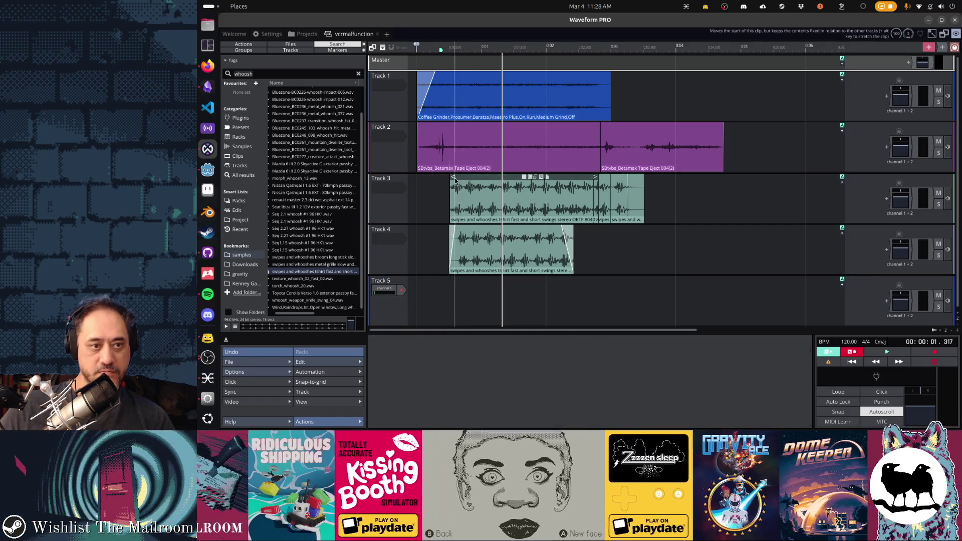
left_click_drag(453, 184, 441, 185)
left_click(420, 209)
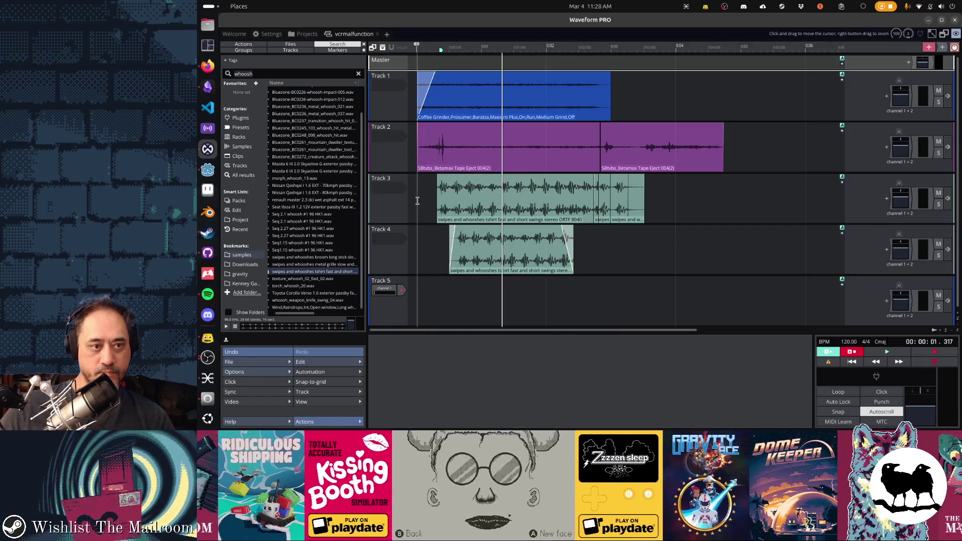
Step: Trim the Track 3 whoosh's start back later and play the arrangement
key("space")
key("space")
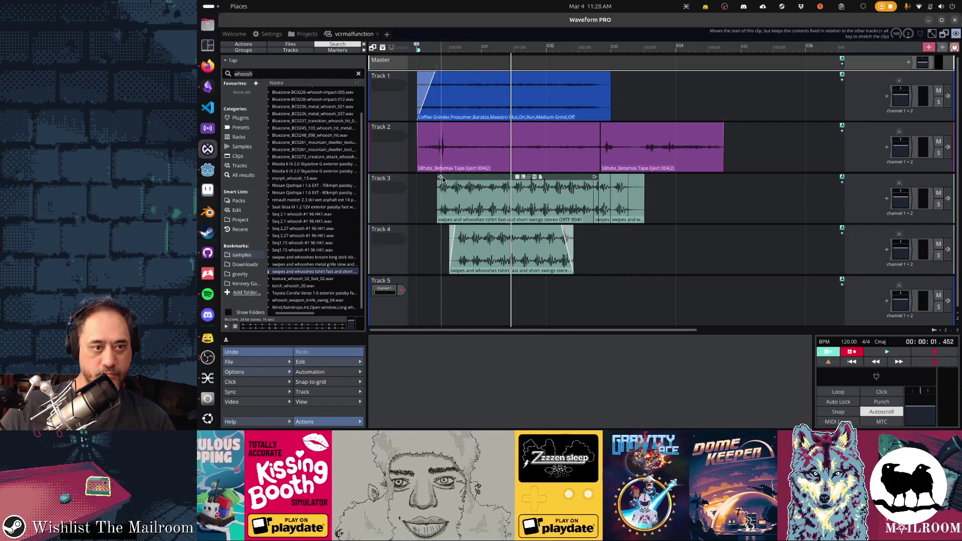
left_click_drag(438, 179, 455, 180)
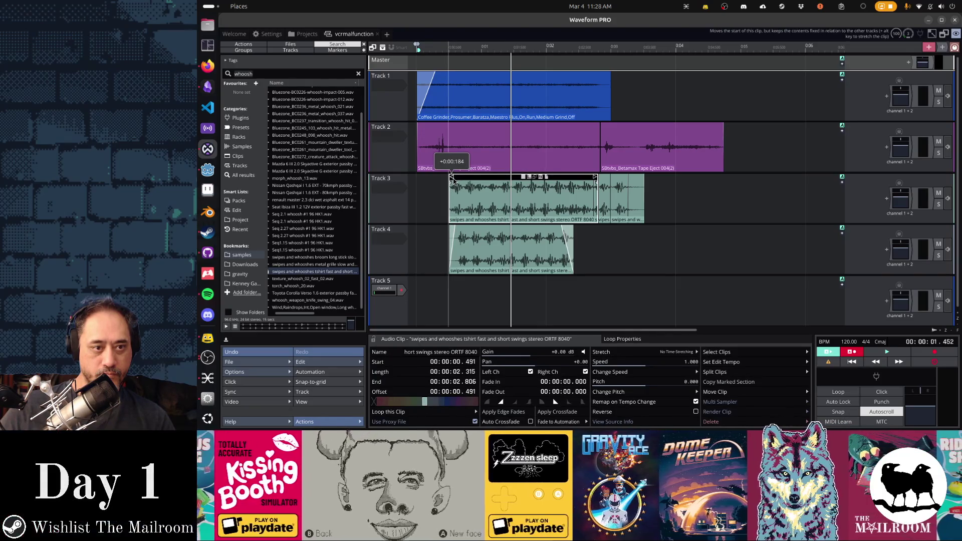
left_click(438, 202)
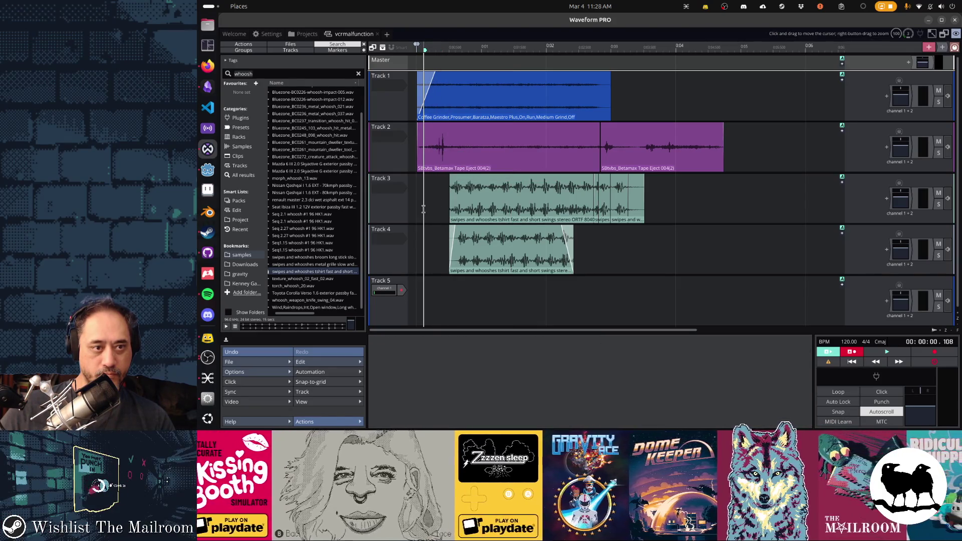
key("space")
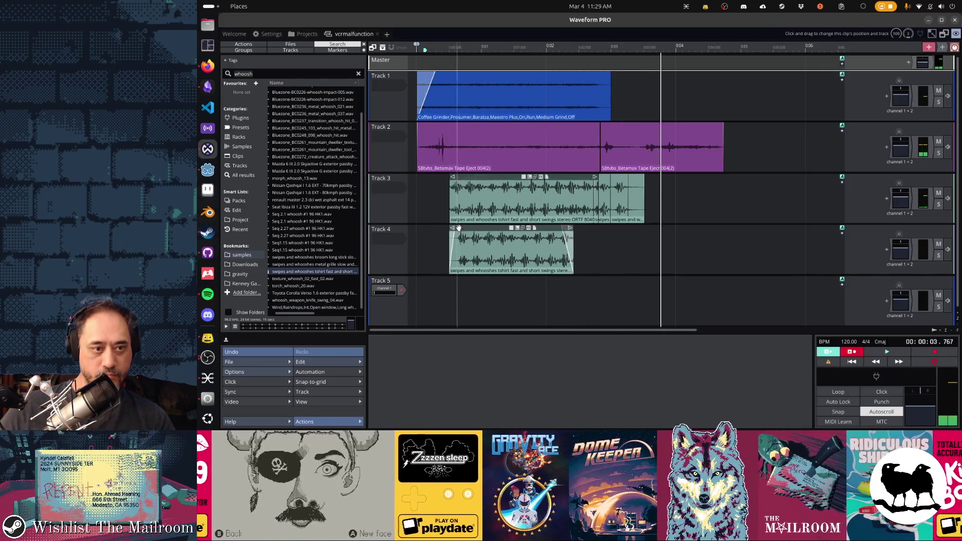
Step: Move the Track 4 whoosh clip up onto Track 3, leaving Track 4 empty
left_click(459, 228)
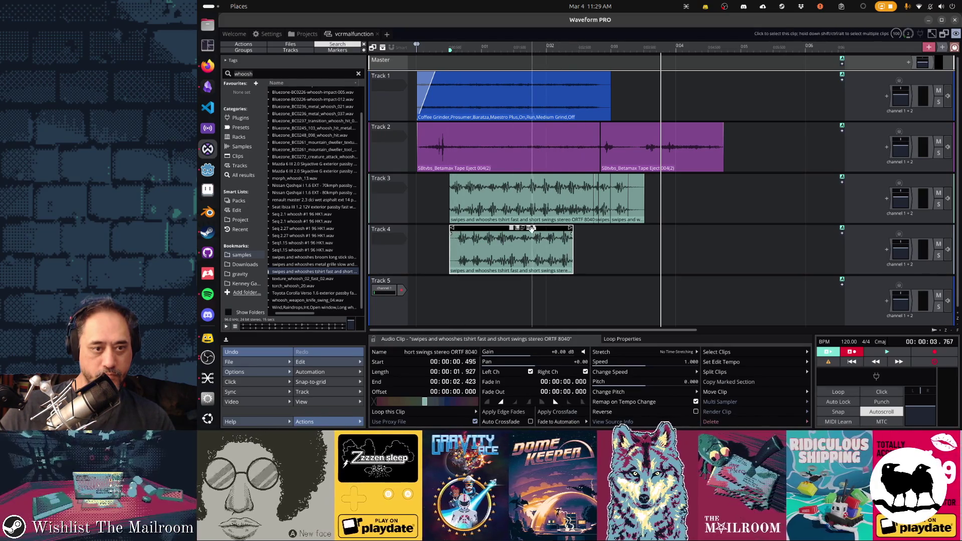
left_click_drag(500, 228, 500, 207)
left_click(440, 243)
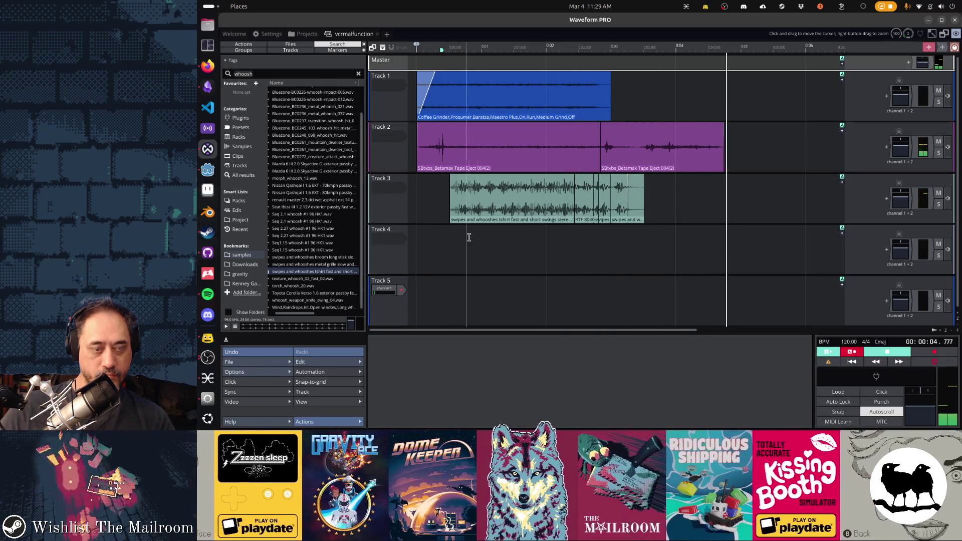
Step: Stop playback and delete the empty Track 4
key("space")
left_click(492, 178)
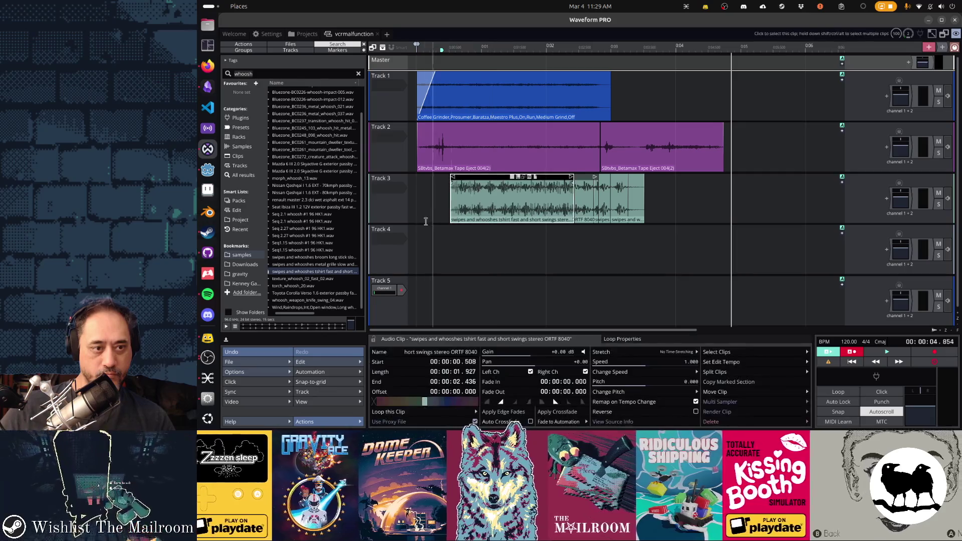
left_click(398, 258)
key("Delete")
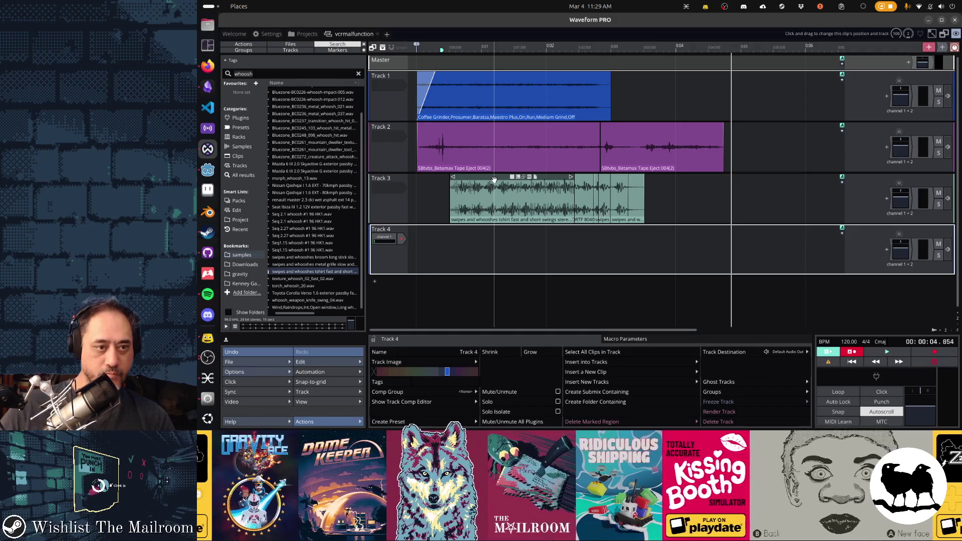
Step: Move the first Track 3 whoosh down to Track 4, running 0.520 s to 2.448 s, and delete the extra clip
mouse_move(495, 187)
left_mouse_down()
mouse_move(493, 241)
mouse_move(494, 215)
mouse_move(569, 214)
mouse_move(639, 249)
left_mouse_up()
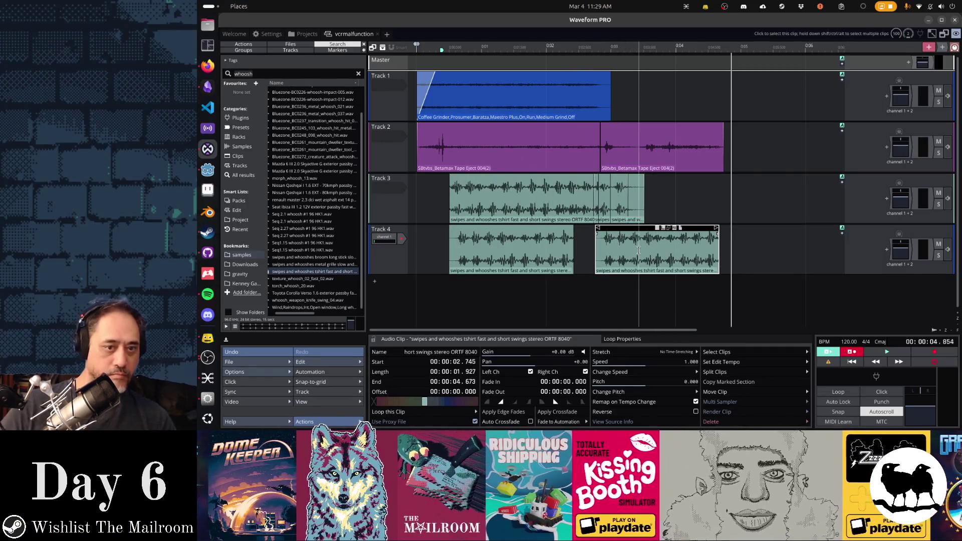
key("Delete")
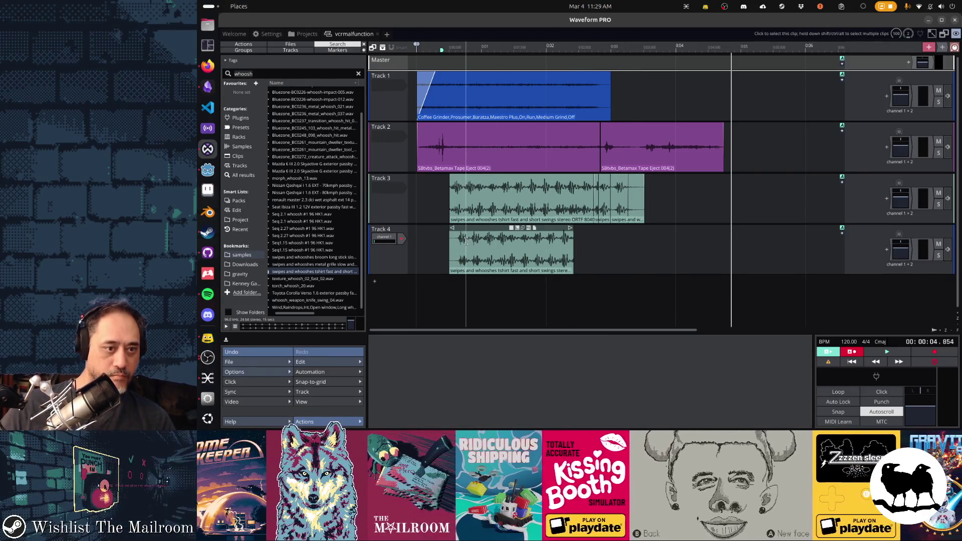
left_click(460, 257)
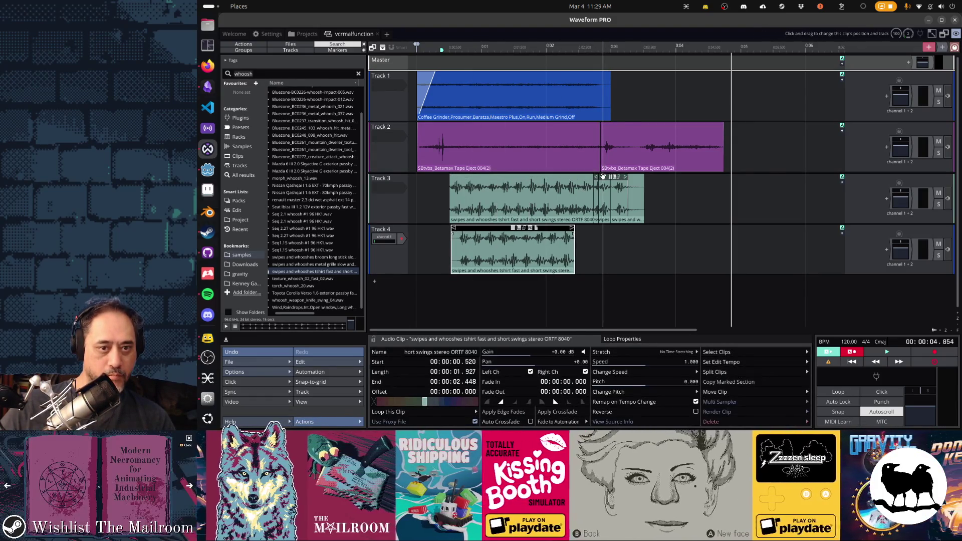
Step: Nudge the two small trailing Track 3 clips slightly later and play the arrangement
left_click(604, 178)
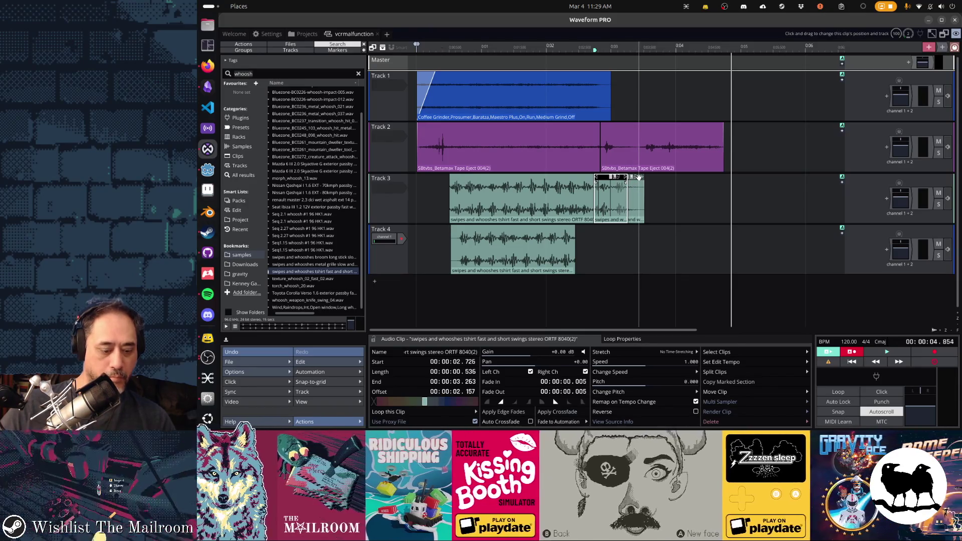
left_click(638, 177, "ctrl")
left_click_drag(620, 178, 624, 178)
left_click(426, 237)
key("space")
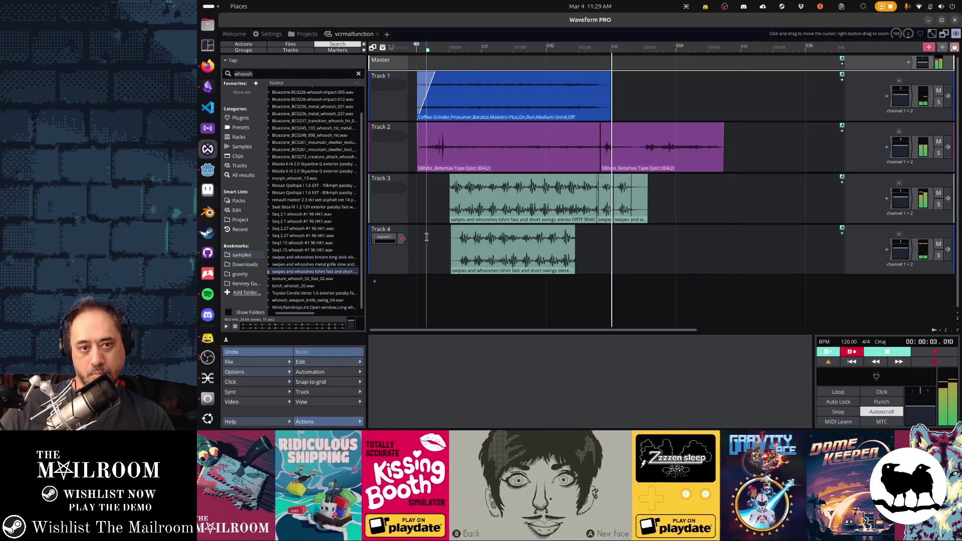
Step: Raise the Track 3 and Track 4 volume levels
key("space")
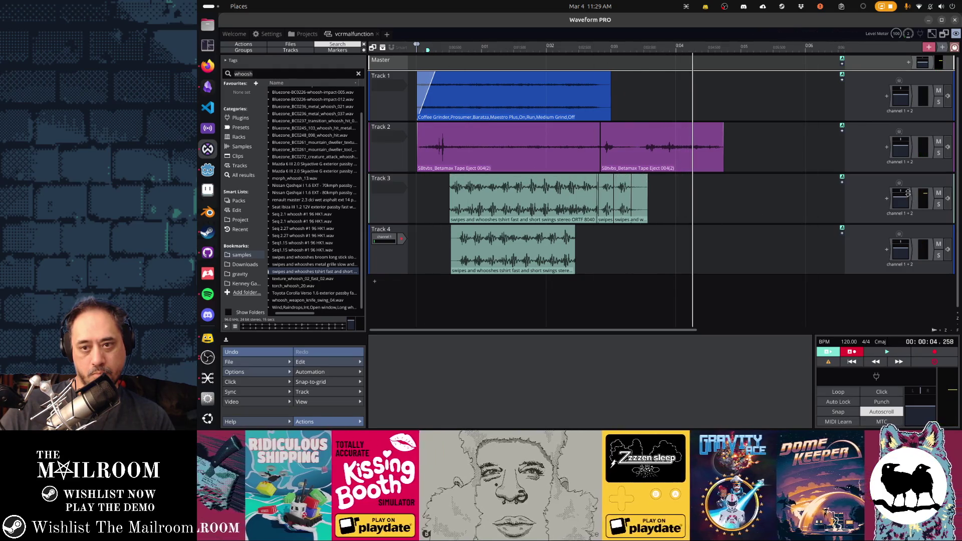
left_click(902, 196)
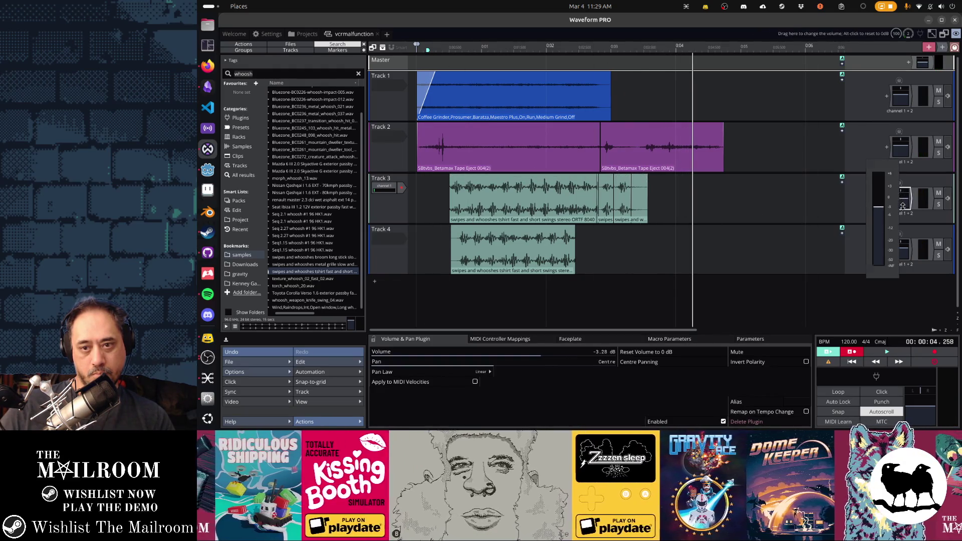
left_click(906, 249)
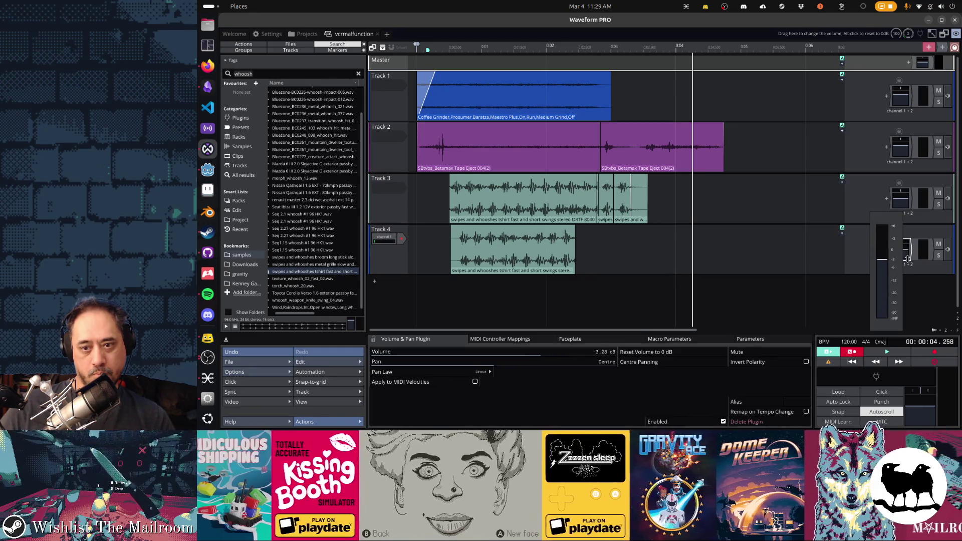
Step: Play the whoosh arrangement through once more and save the vcrmalfunction edit
key("space")
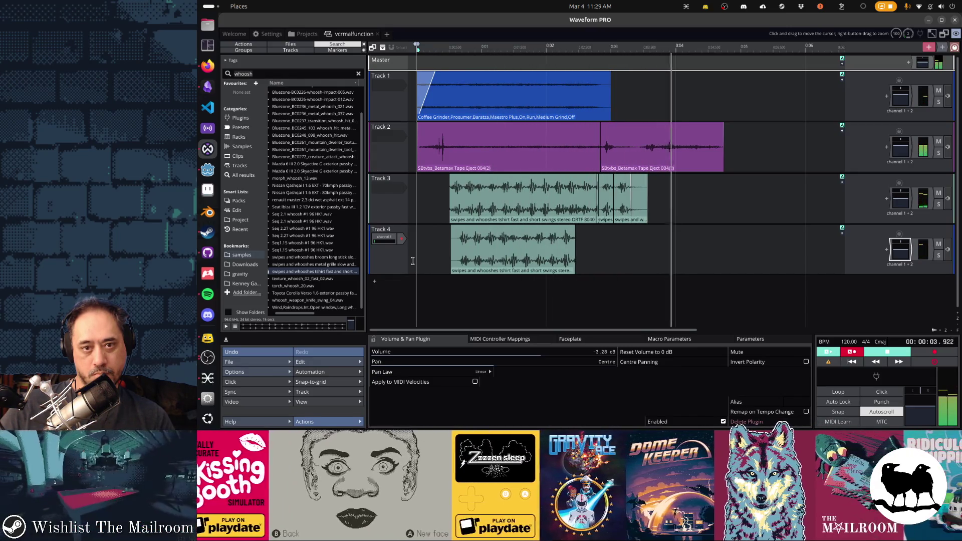
key("space")
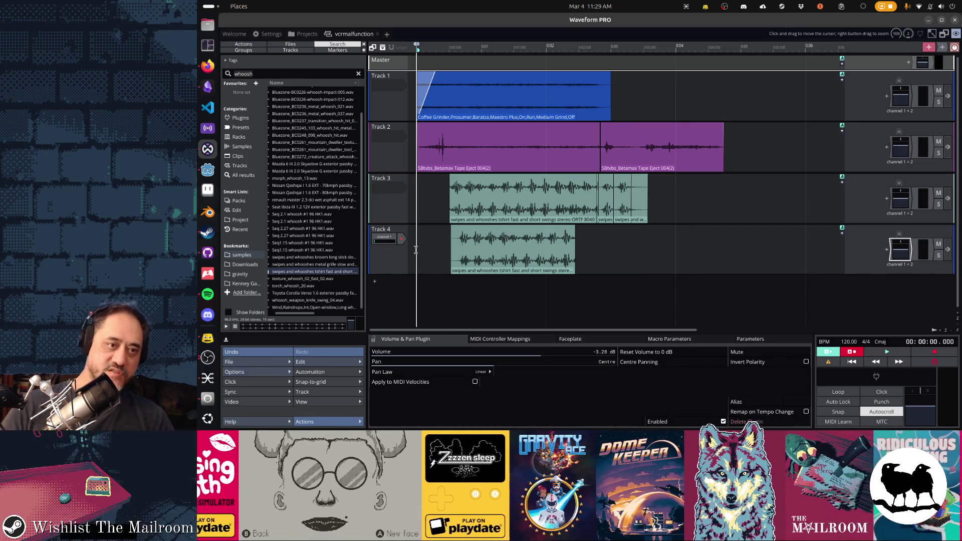
scroll(415, 249, "up", 1)
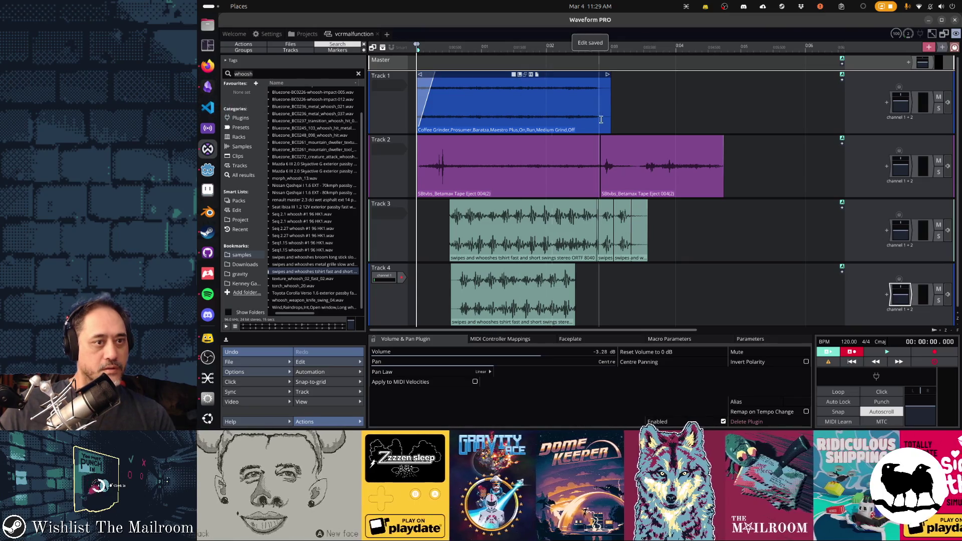
key("alt+Tab")
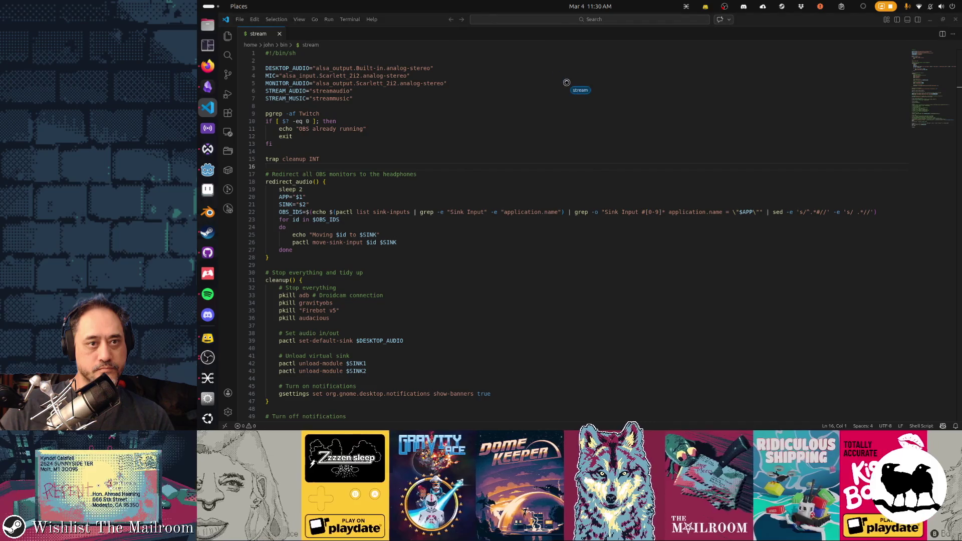
Step: Move the code editor window aside and reload it onto the mailroom project
mouse_move(323, 91)
left_mouse_down()
mouse_move(568, 129)
mouse_move(829, 198)
mouse_move(747, 228)
mouse_move(572, 164)
mouse_move(560, 145)
left_mouse_up()
key("ctrl+shift+p")
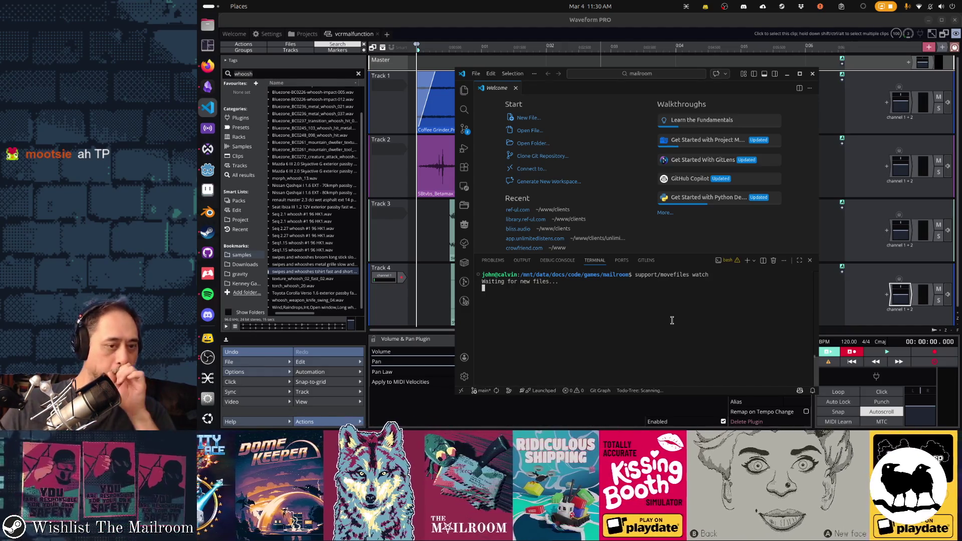
Step: Render vcrmalfunction to an .ogg in the Exported folder, then switch to Godot's tv.gd script
left_click(258, 362)
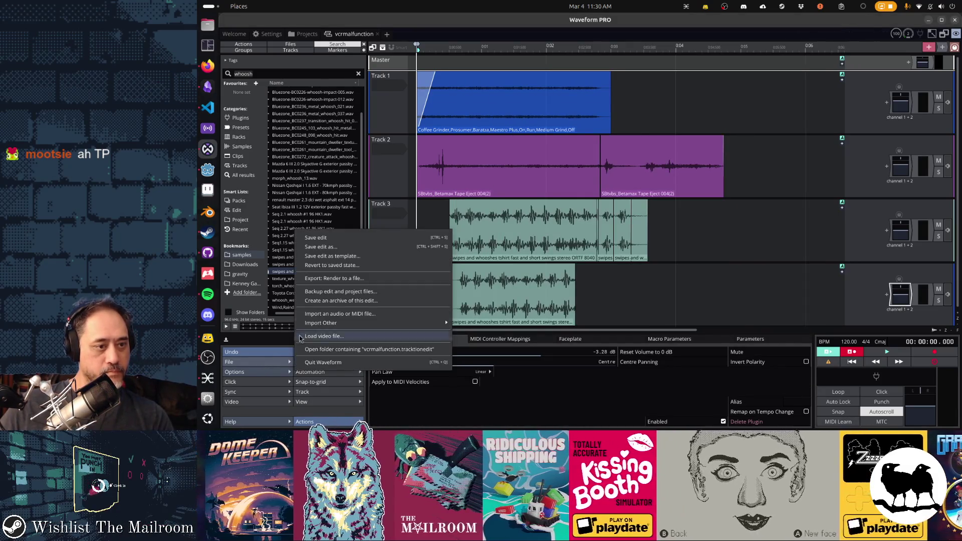
left_click(323, 279)
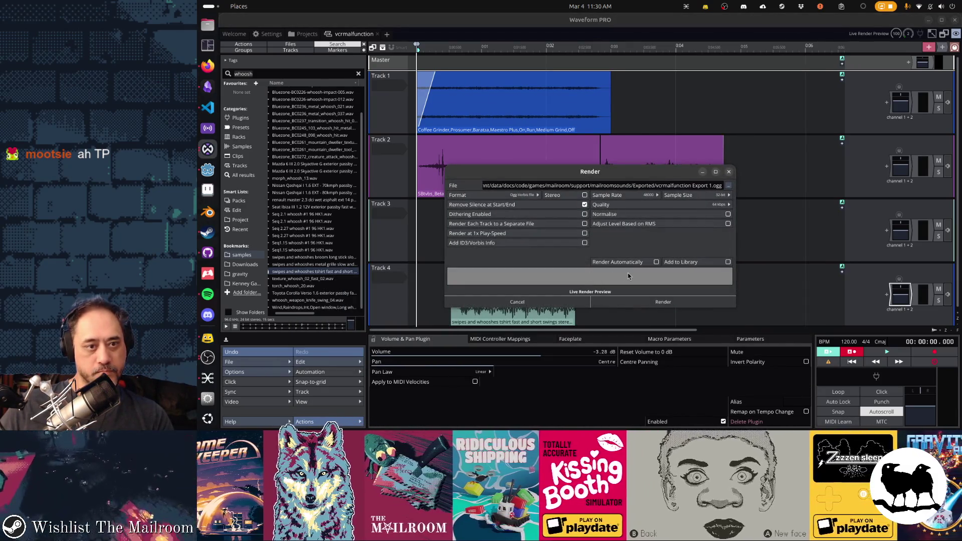
left_click(663, 302)
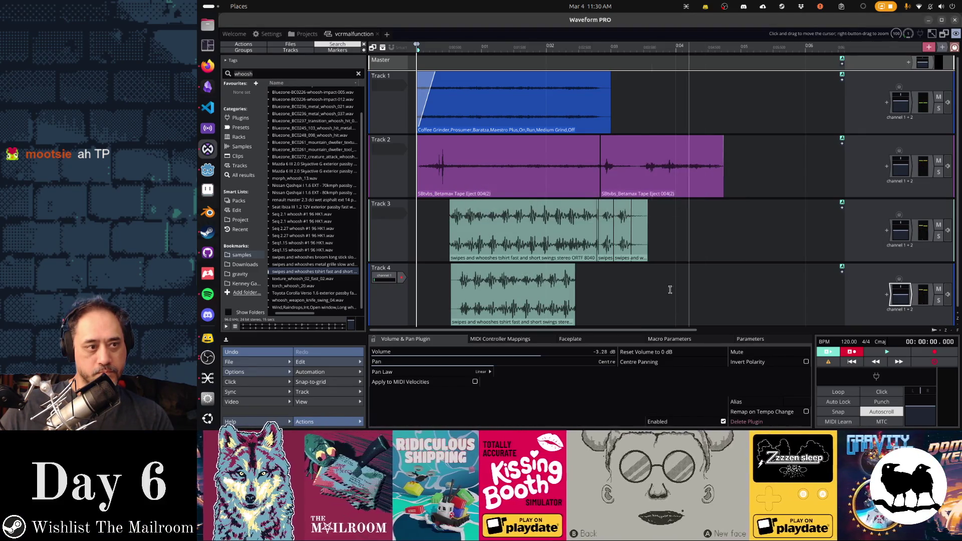
left_click(207, 172)
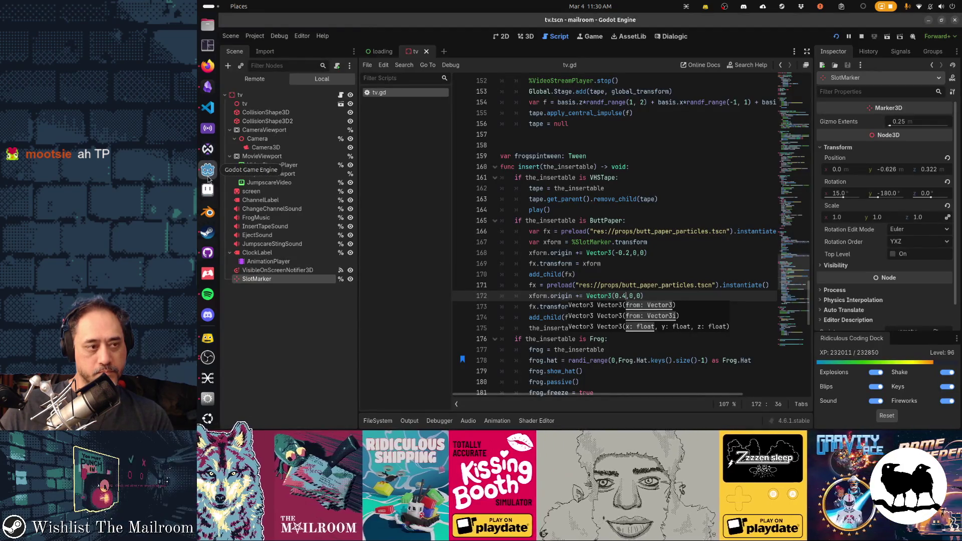
Step: Close the stray Trash window and switch to The Mailroom game paused on its menu
left_click(207, 172)
left_click(208, 172)
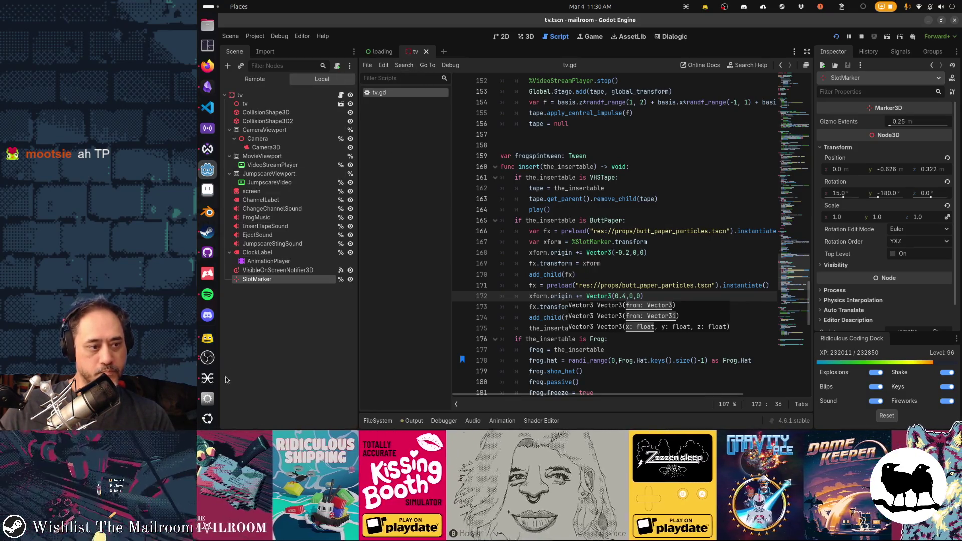
left_click(208, 398)
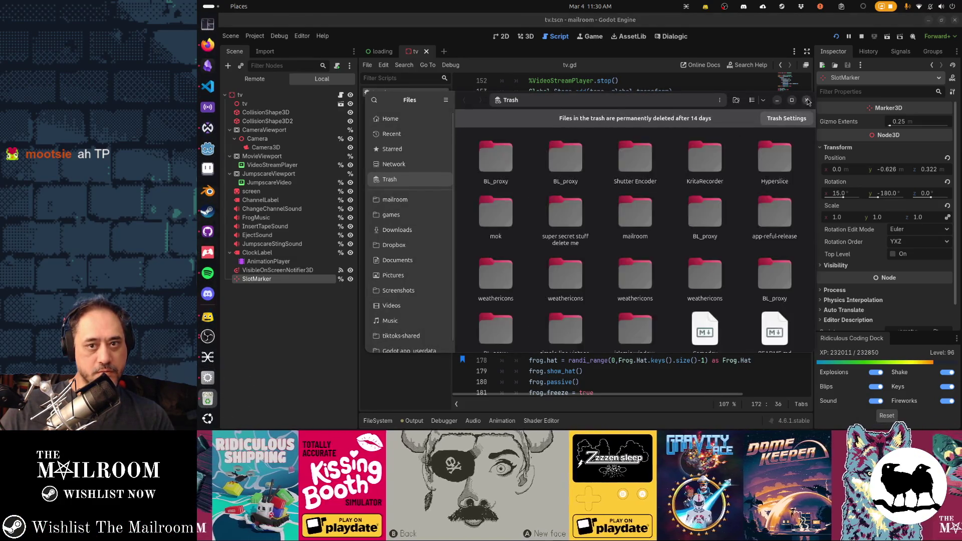
left_click(234, 358)
left_click(208, 379)
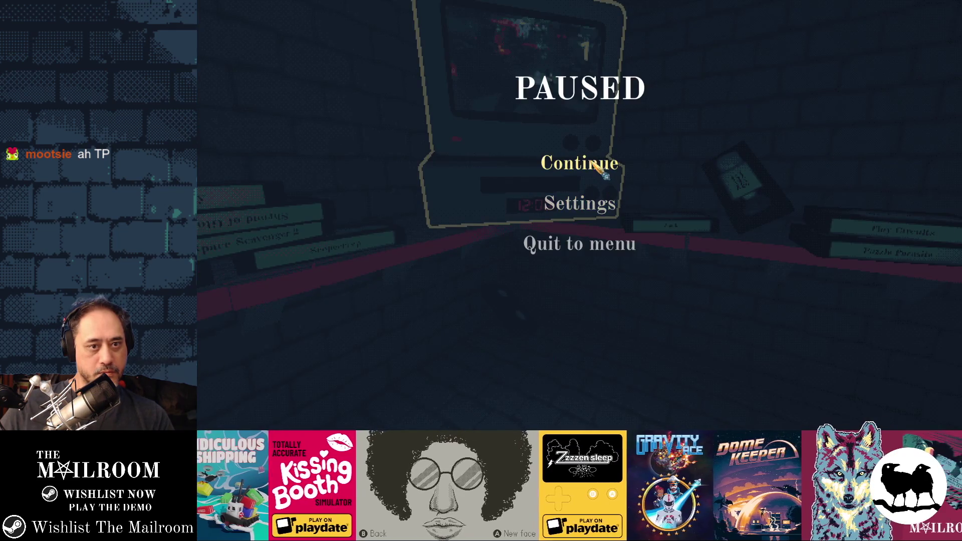
Step: Resume the game, spawn a tp item with the 'a tp' console command, and feed it into the VCR
left_click(592, 163)
key("grave")
type("a tp")
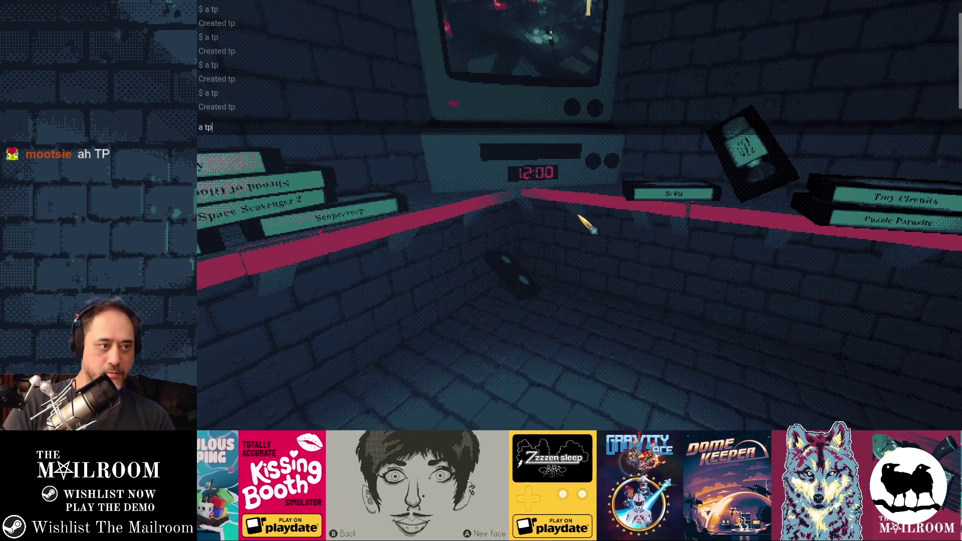
key("Return")
key("grave")
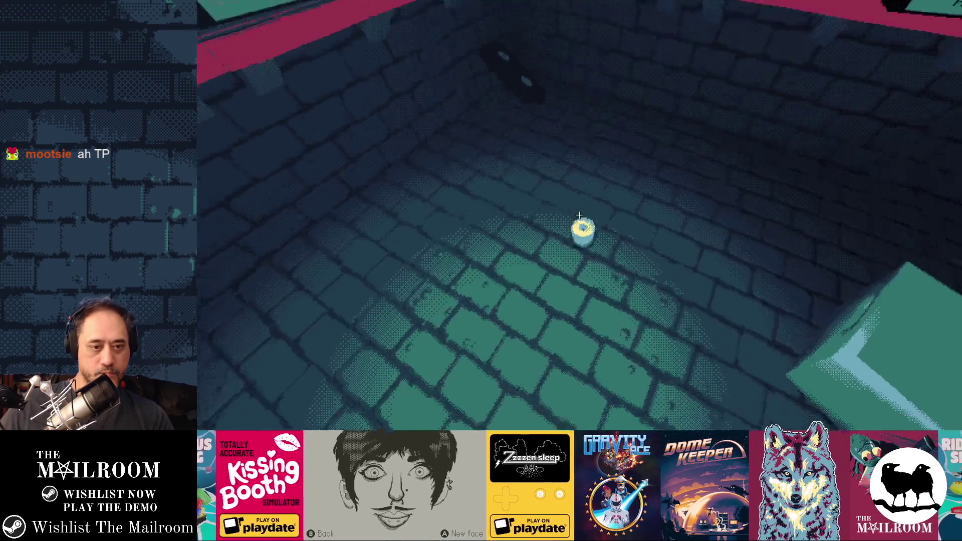
left_click(579, 215)
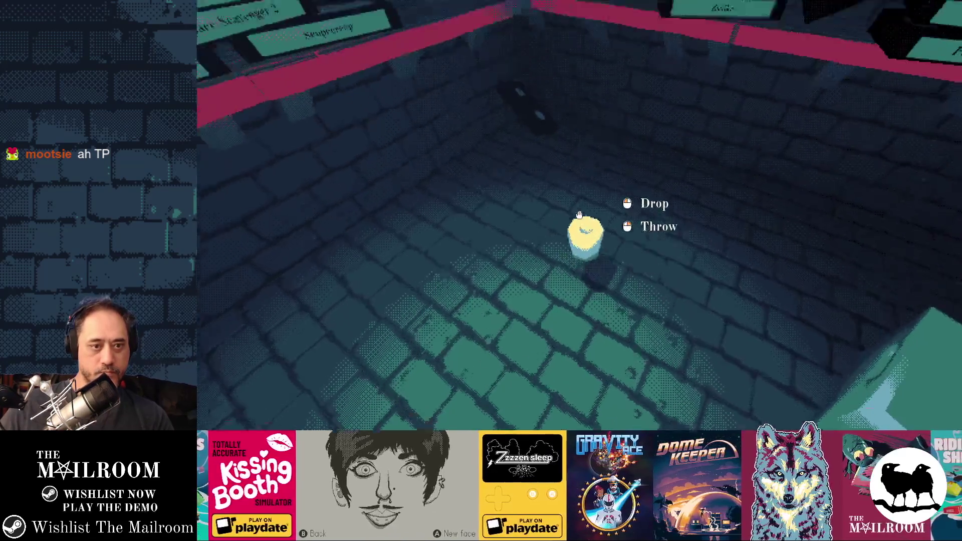
left_click_drag(579, 215, 580, 214)
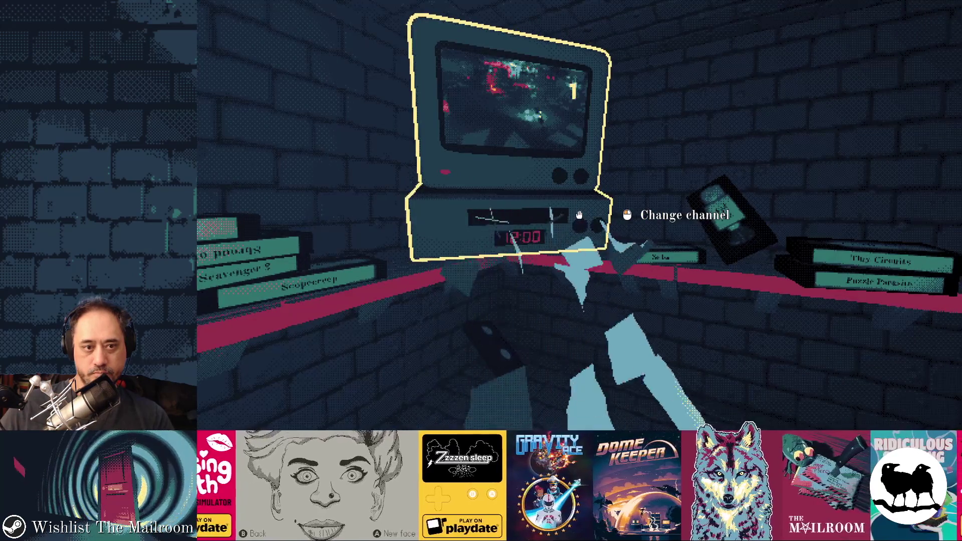
Step: Walk up to the VCR, pause and resume, then insert the paper from the floor into the VCR
key("w")
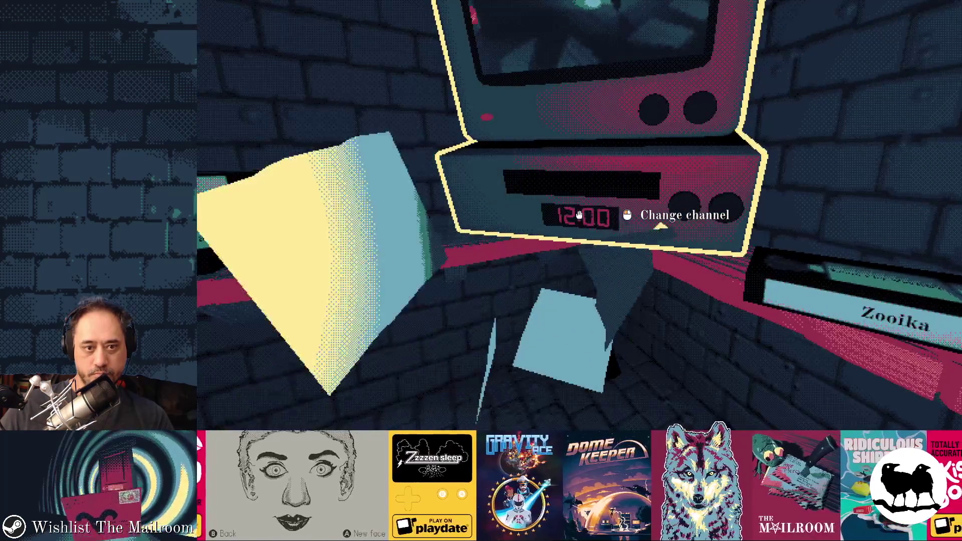
key("s")
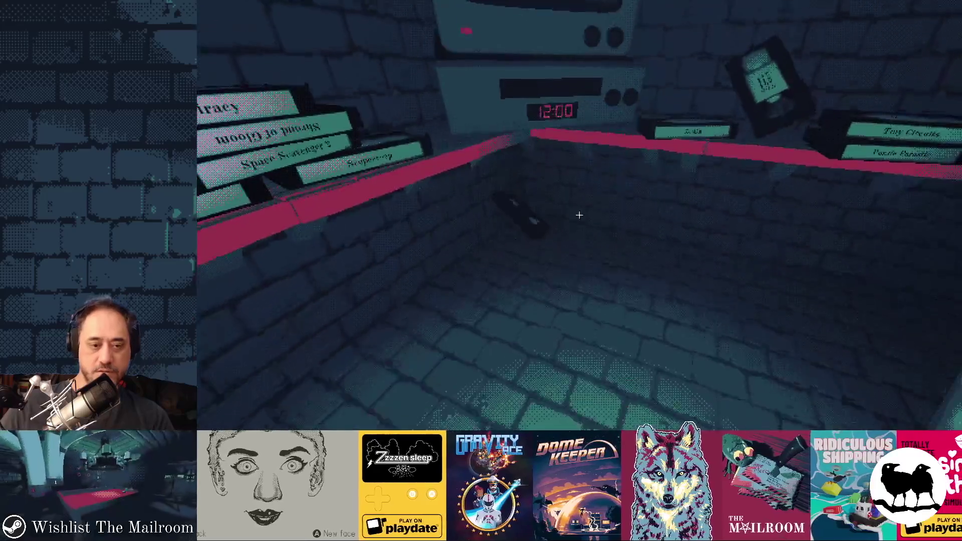
key("Escape")
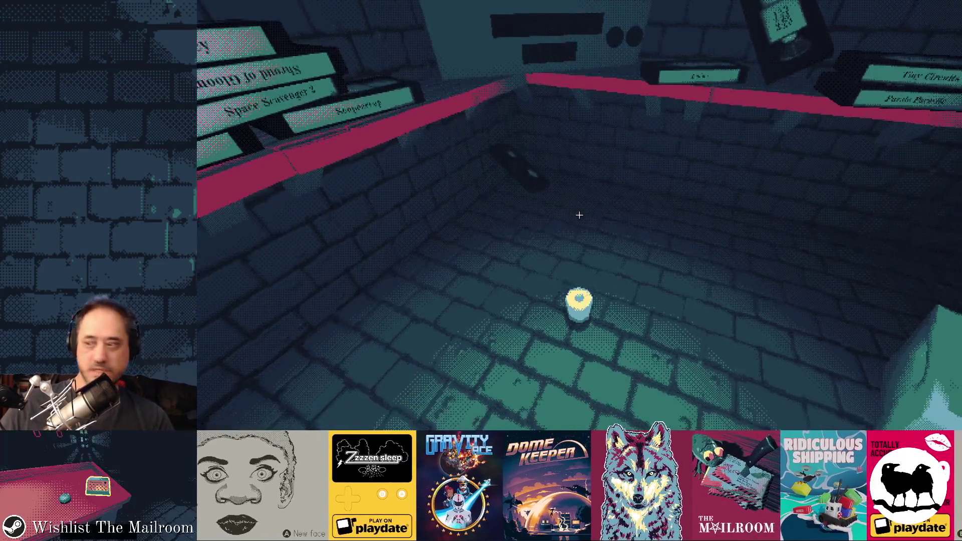
key("Escape")
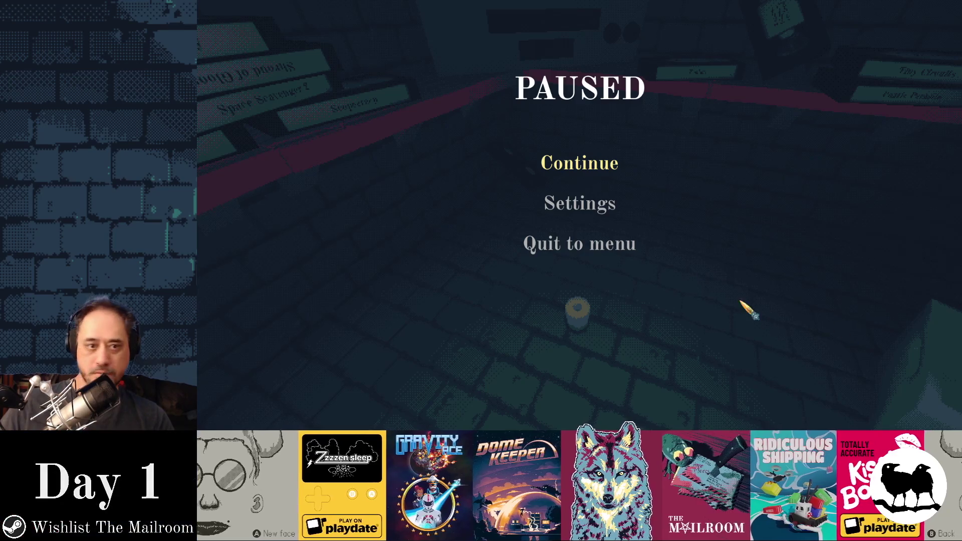
left_click(612, 174)
left_click(579, 214)
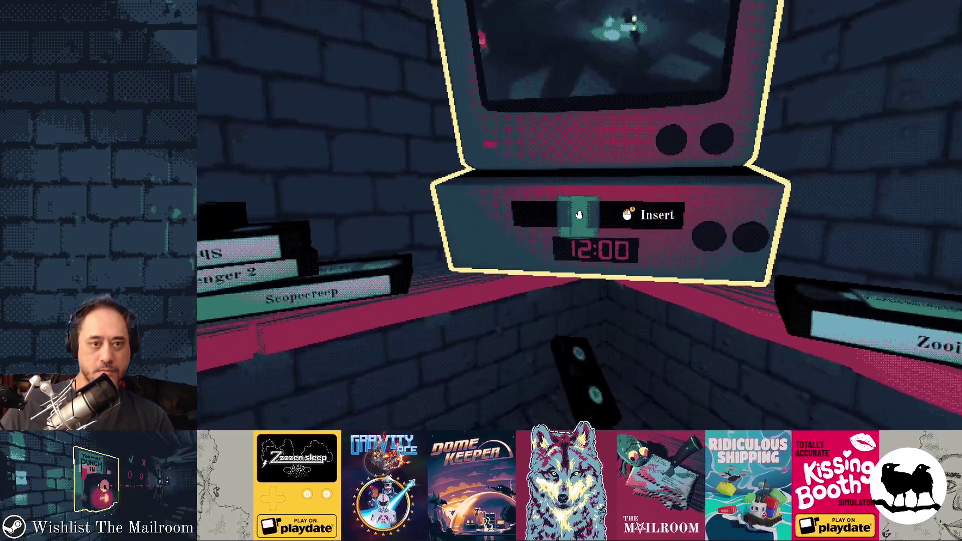
left_click(579, 215)
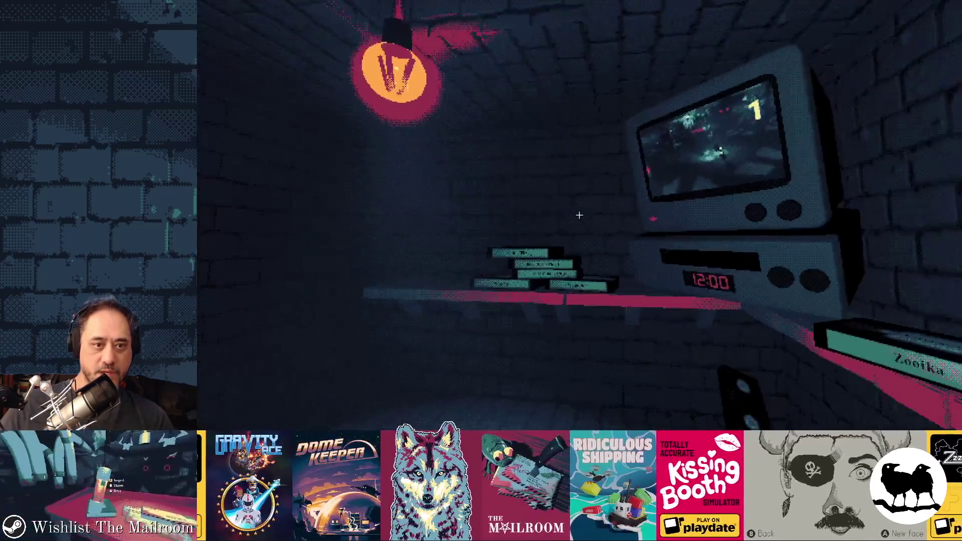
Step: Walk between the TV and the tape shelf, then pause and open Settings
key("s")
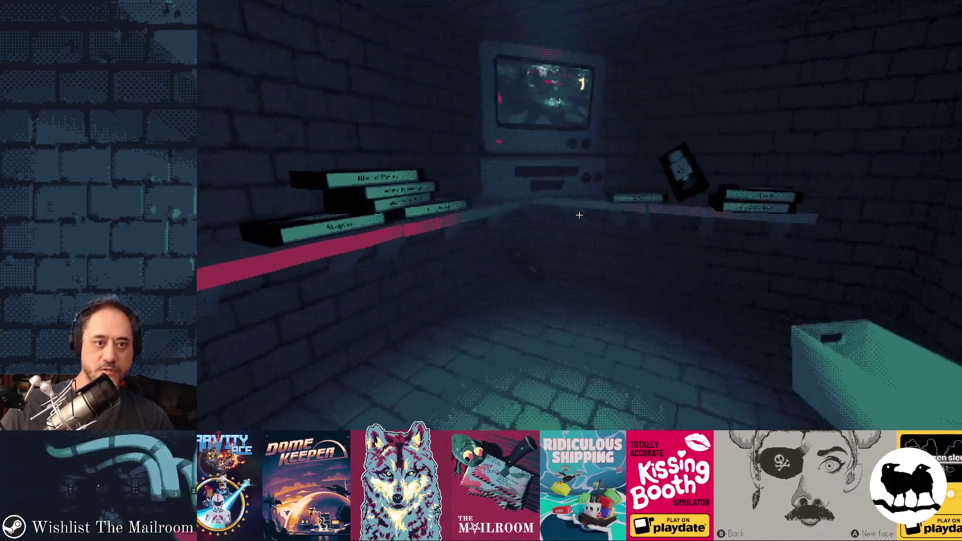
key("w")
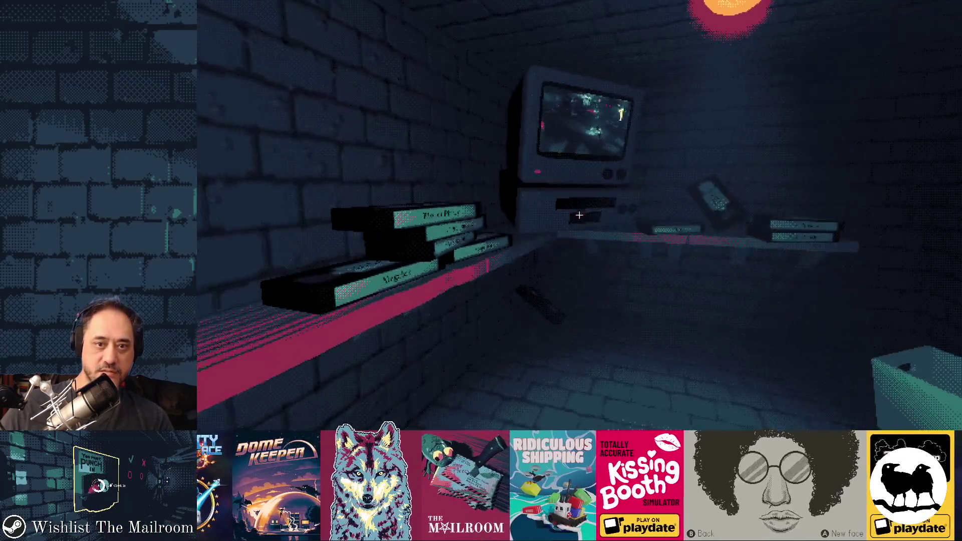
key("s")
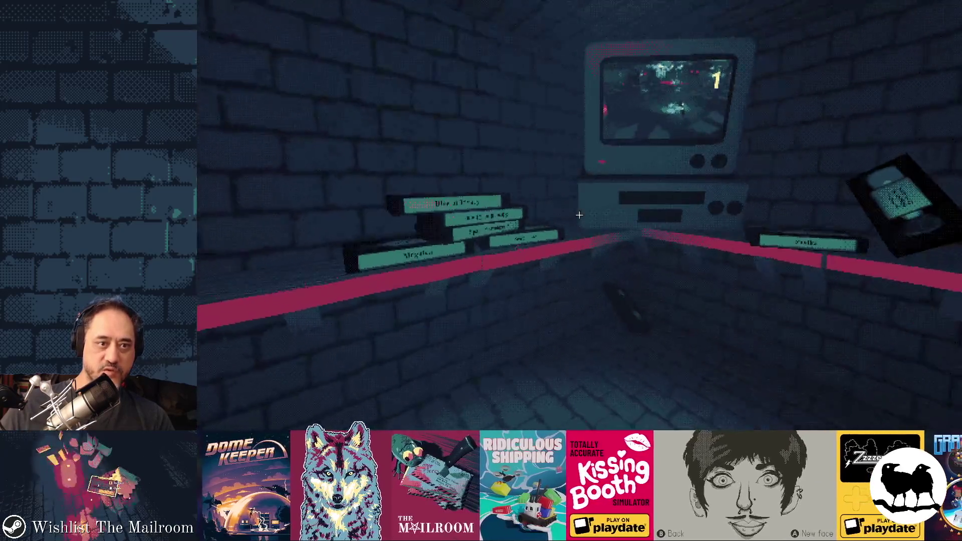
key("w")
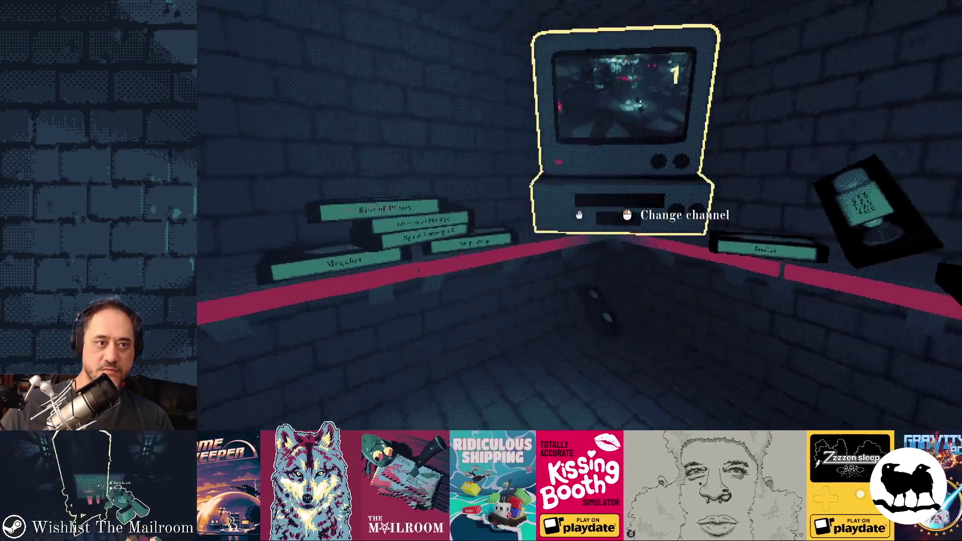
key("s")
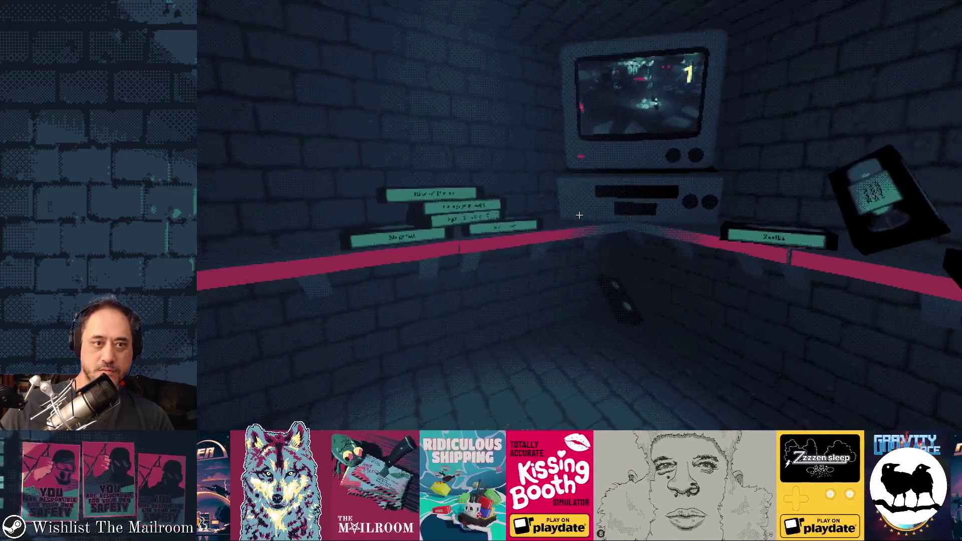
key("w")
key("s")
key("Escape")
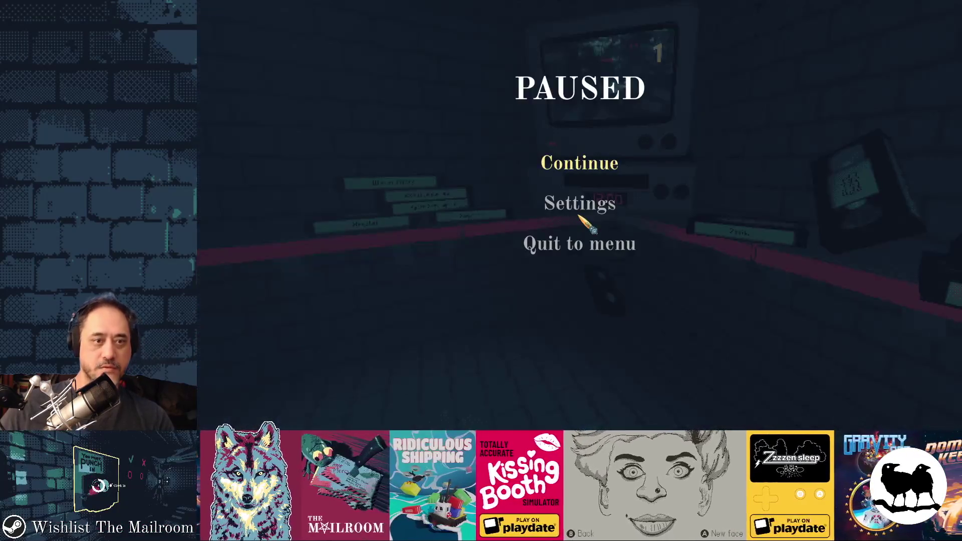
key("Return")
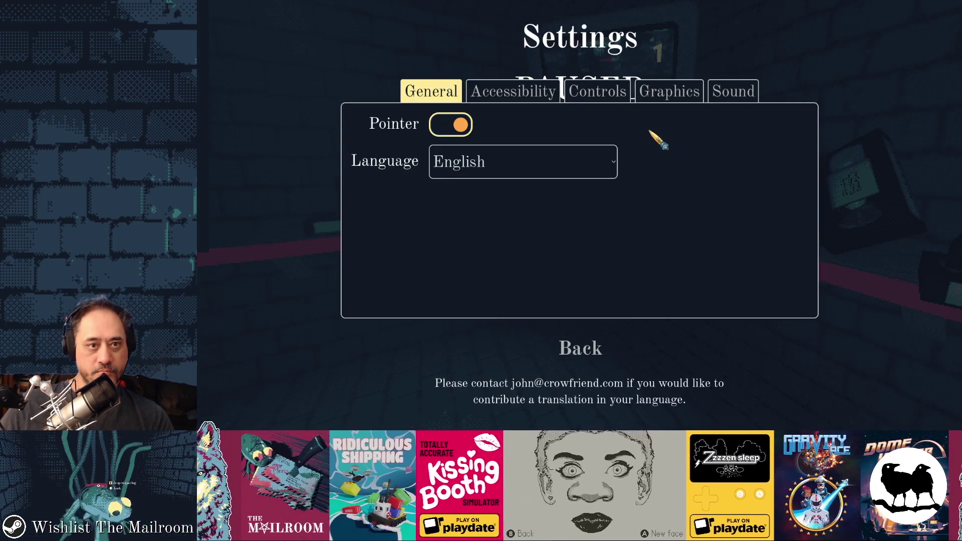
Step: Turn Accessible labels off and compare the Controls and Accessibility tabs
left_click(531, 93)
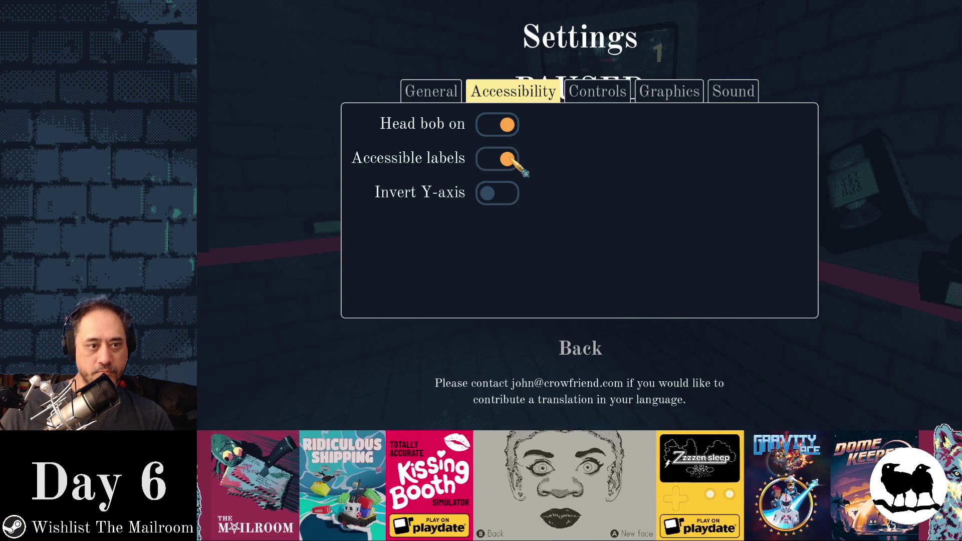
left_click(506, 158)
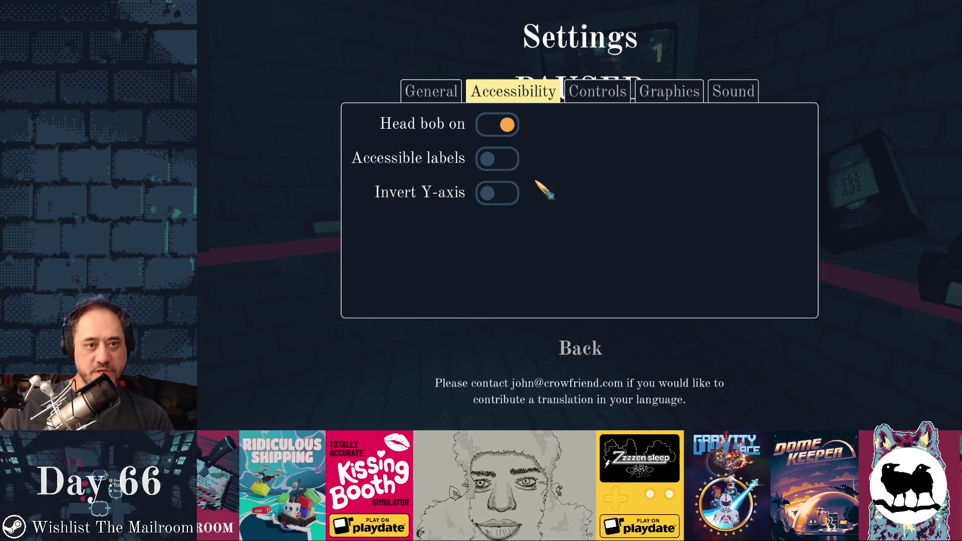
left_click(604, 95)
left_click(514, 91)
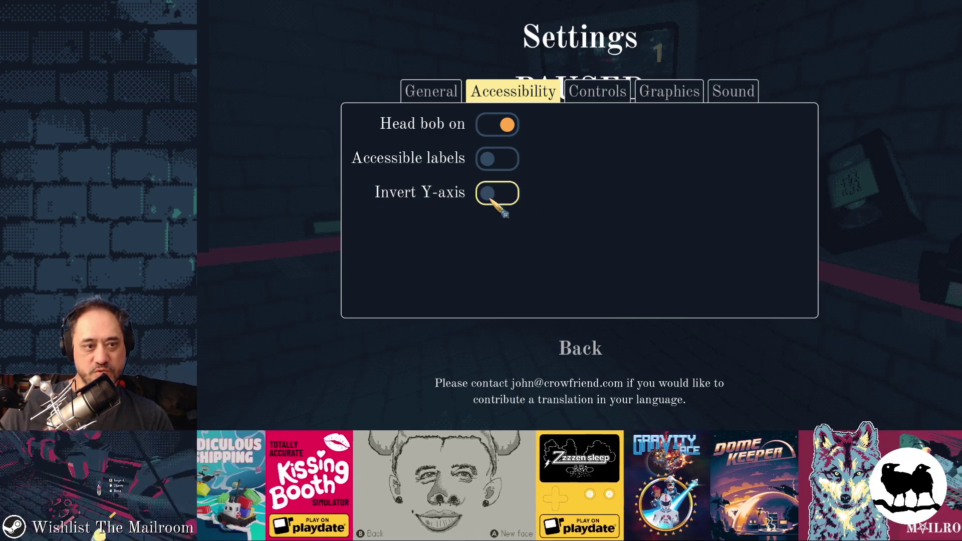
left_click(598, 92)
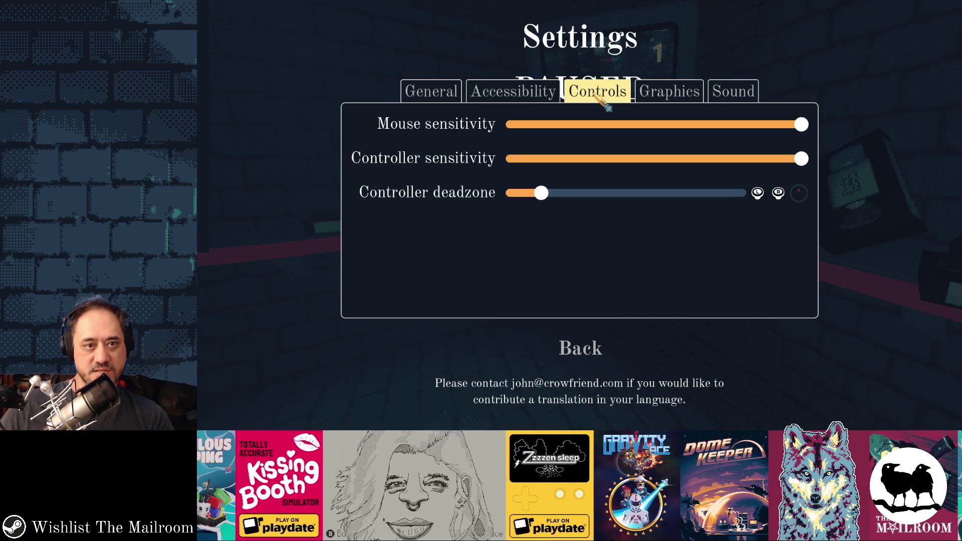
left_click(516, 93)
Step: Close Settings, resume play, and bring up the app switcher
left_click(585, 345)
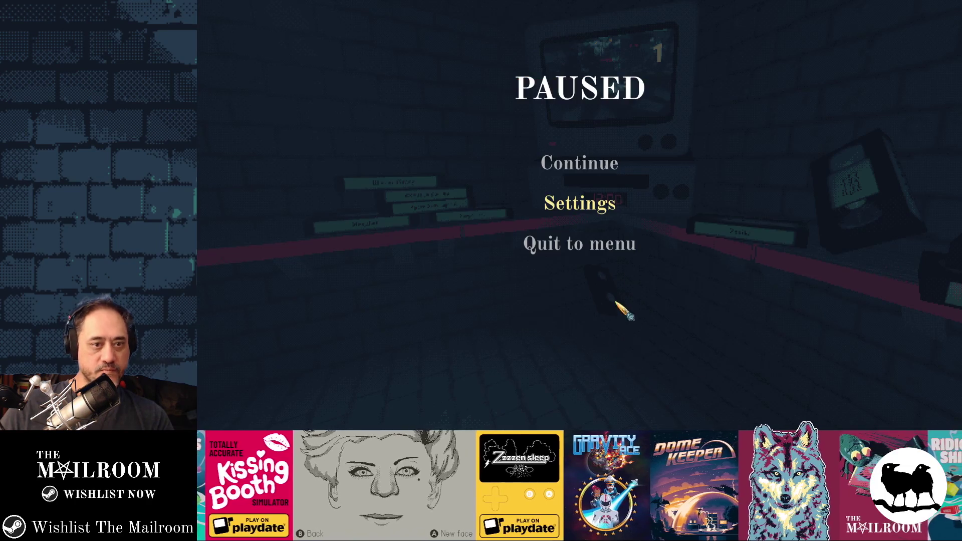
key("Escape")
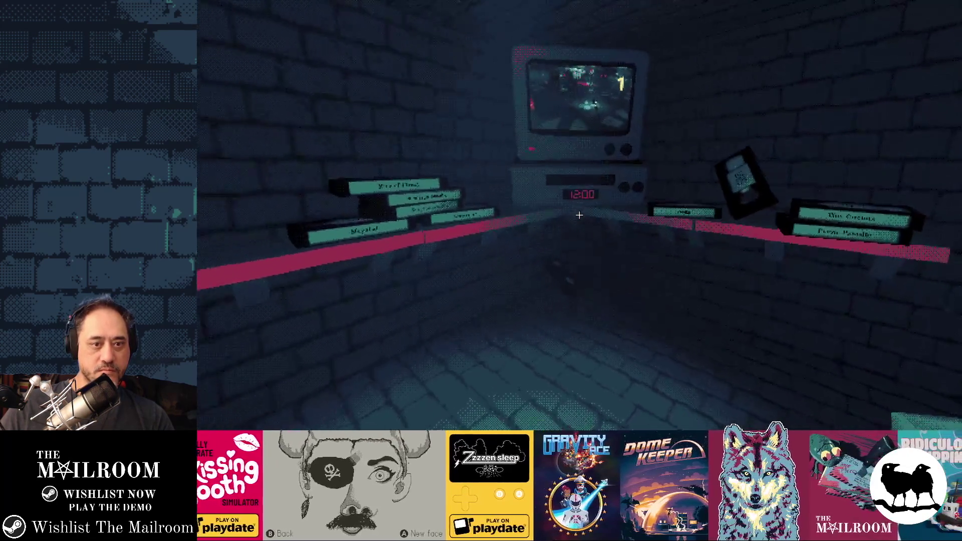
key("alt+Tab")
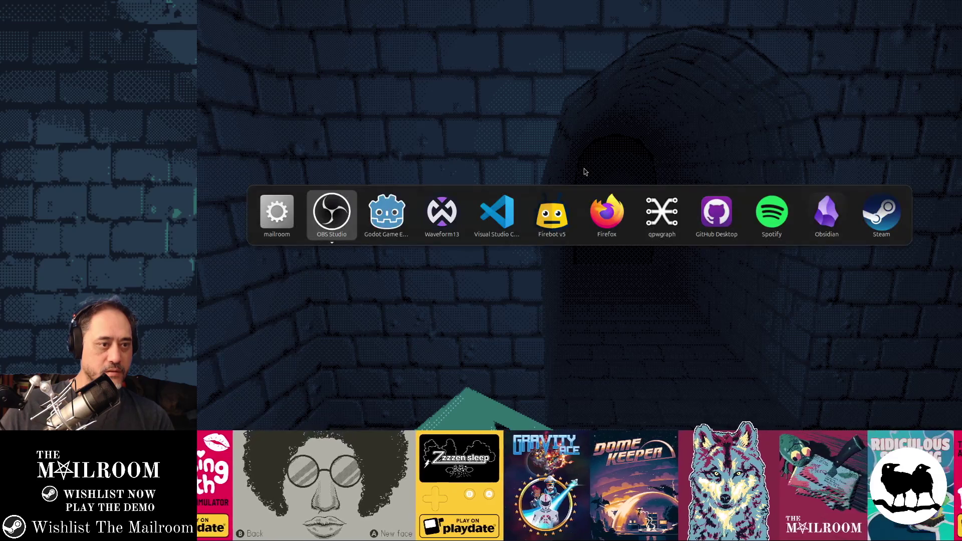
Step: In GitHub Desktop, commit the three changes to main as 'finished tp vcr vfx'
key("alt+Tab")
key("alt+Tab")
key("alt+Tab")
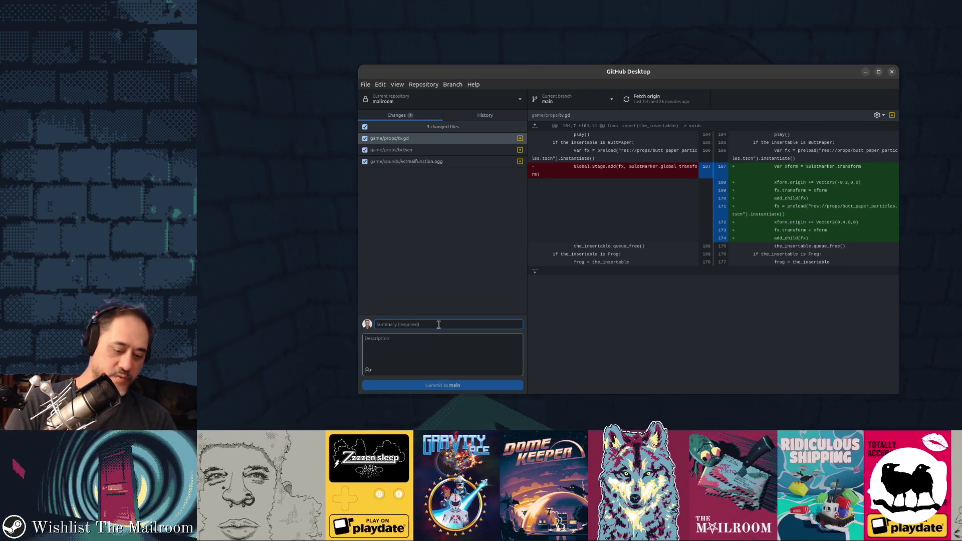
type("finished")
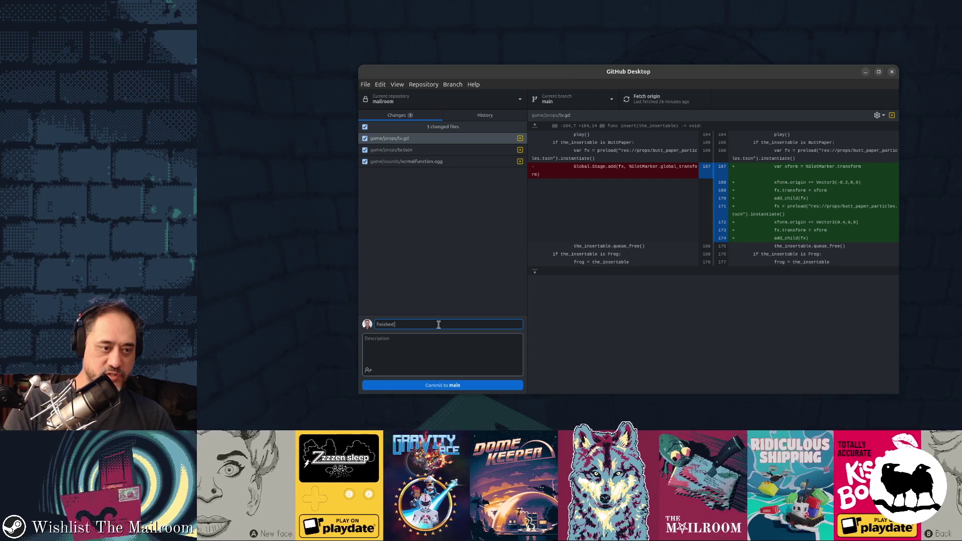
type(" tp vcr vfx")
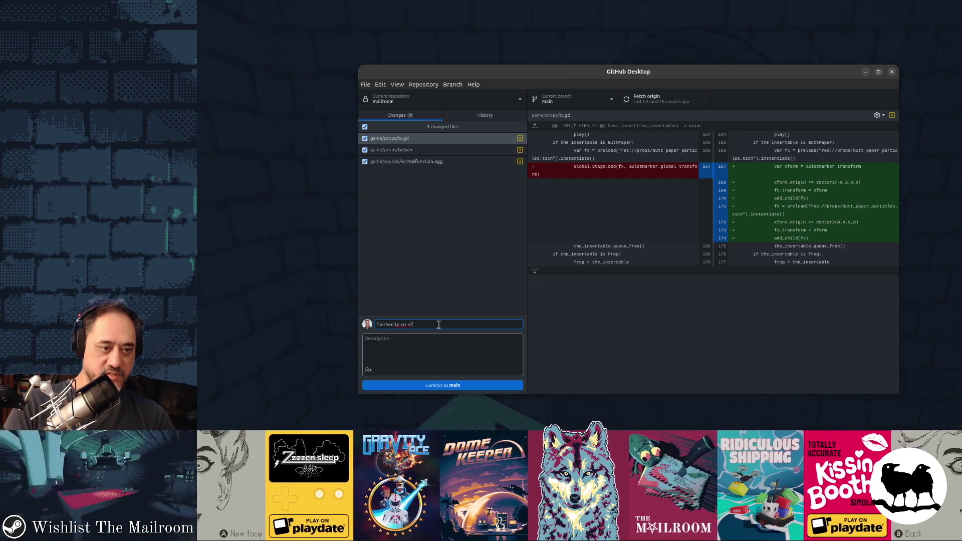
left_click(441, 384)
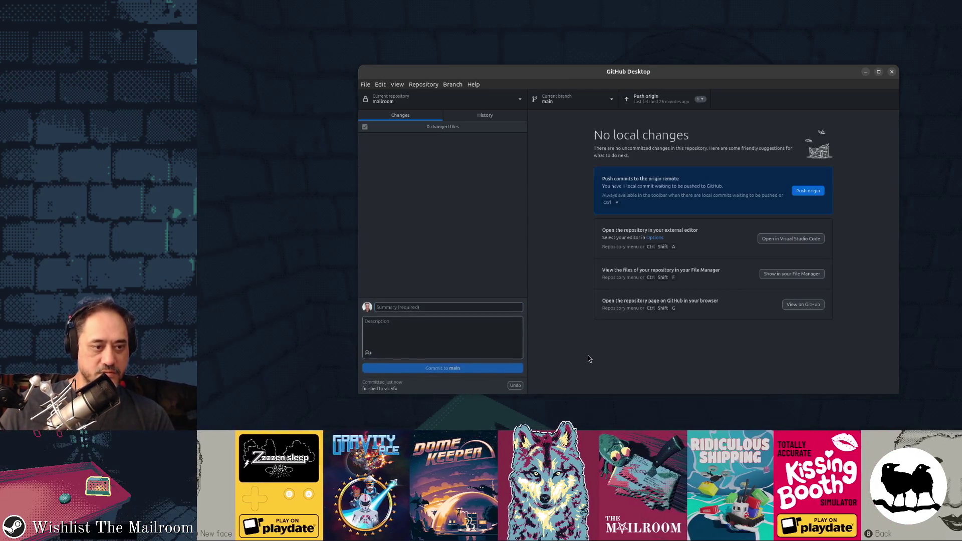
Step: Cycle the window switcher to bring up Obsidian's Gamedev TODO board
key("alt+Tab")
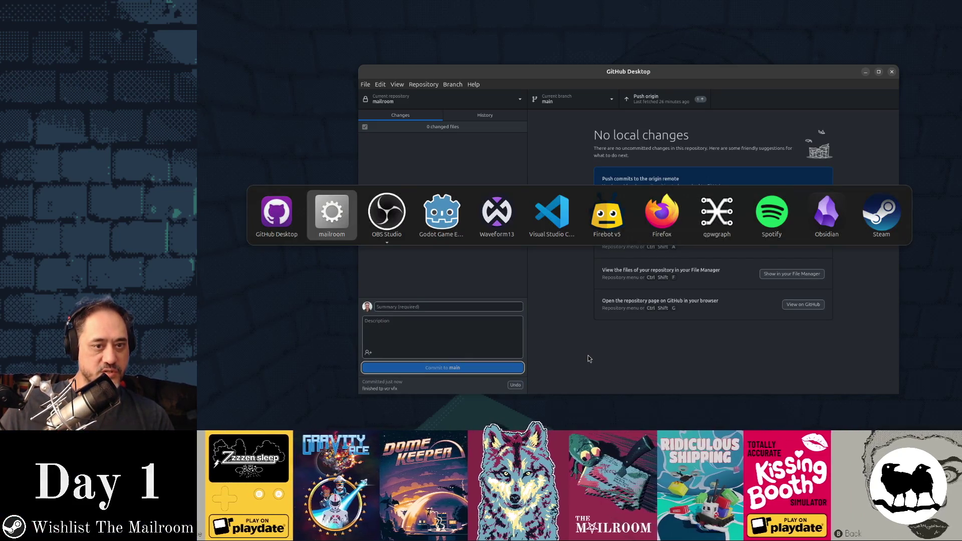
key("alt+Tab")
key("alt+Tab")
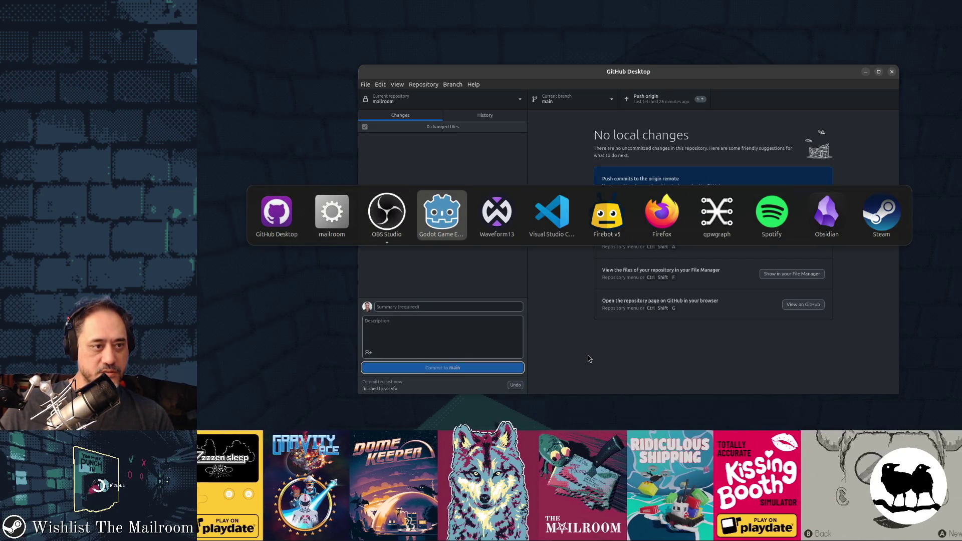
key("alt+Tab")
key("alt+Tab")
key("alt+Tab")
key("alt+Tab")
key("alt+Tab")
key("alt+Tab")
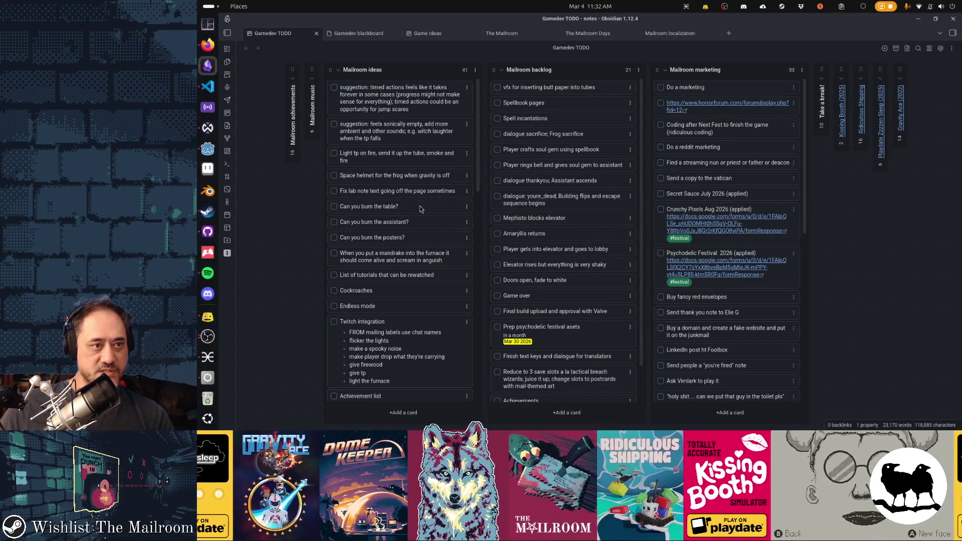
key("alt+Tab")
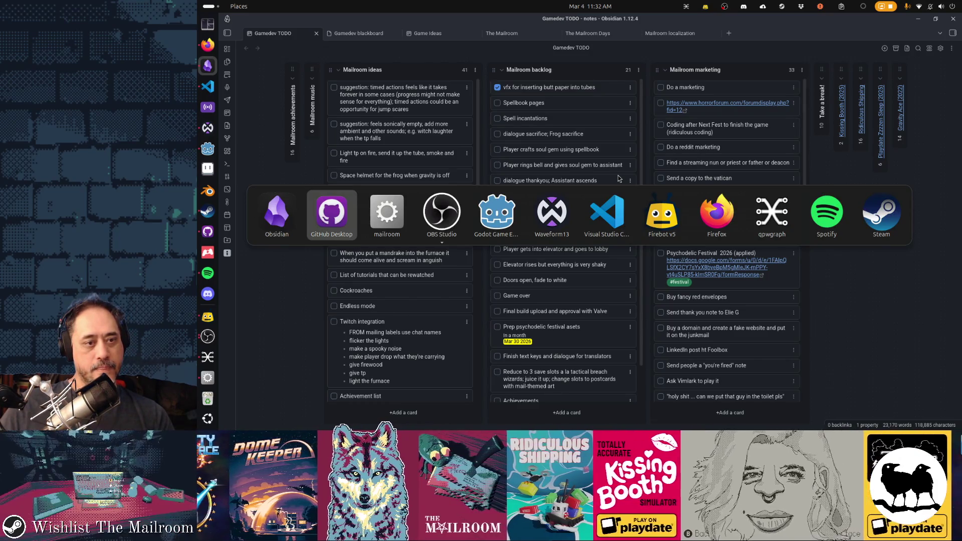
Step: Alt+Tab from Obsidian to the Godot editor with the mailroom project
key("alt+Tab")
key("alt+Tab")
key("alt+Tab")
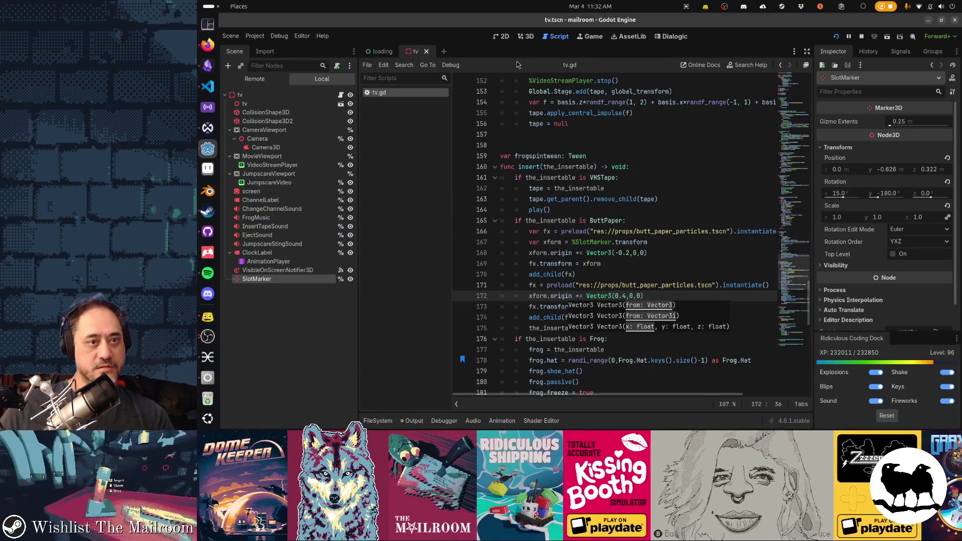
Step: Open settings.tscn via Quick Open and drag InvertYLabel and InvertYButton into SettingsTabControls
key("shift+alt+o")
type("settings")
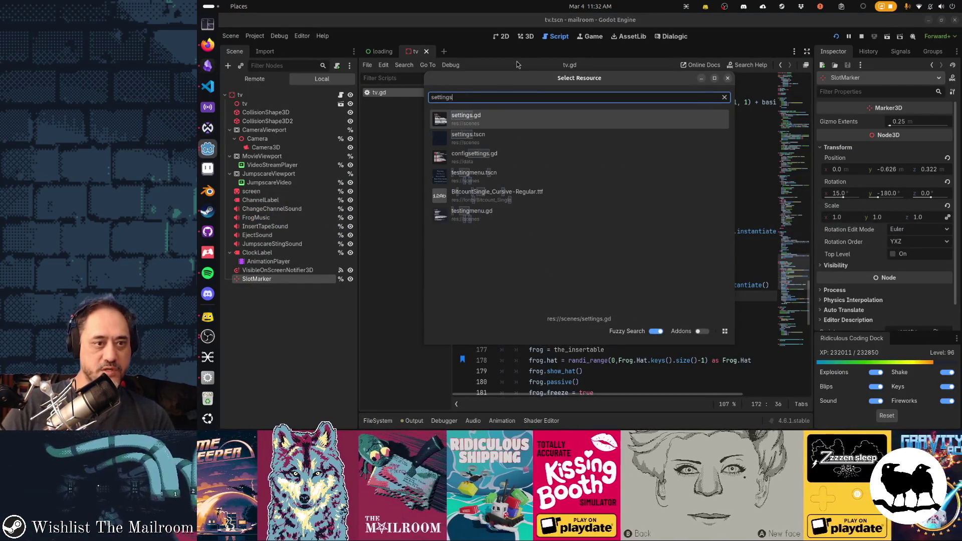
key("Down")
key("Return")
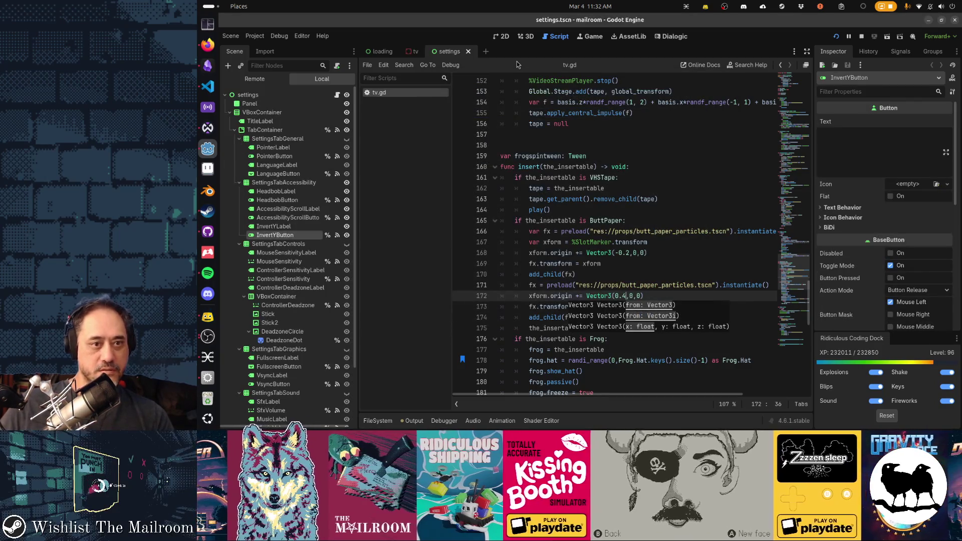
left_click(280, 227, "ctrl")
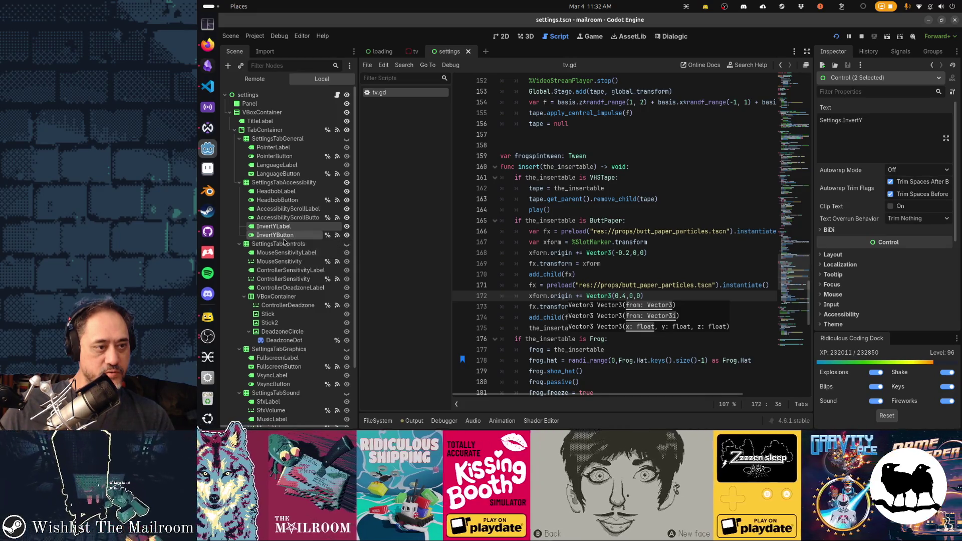
left_click_drag(287, 248, 288, 245)
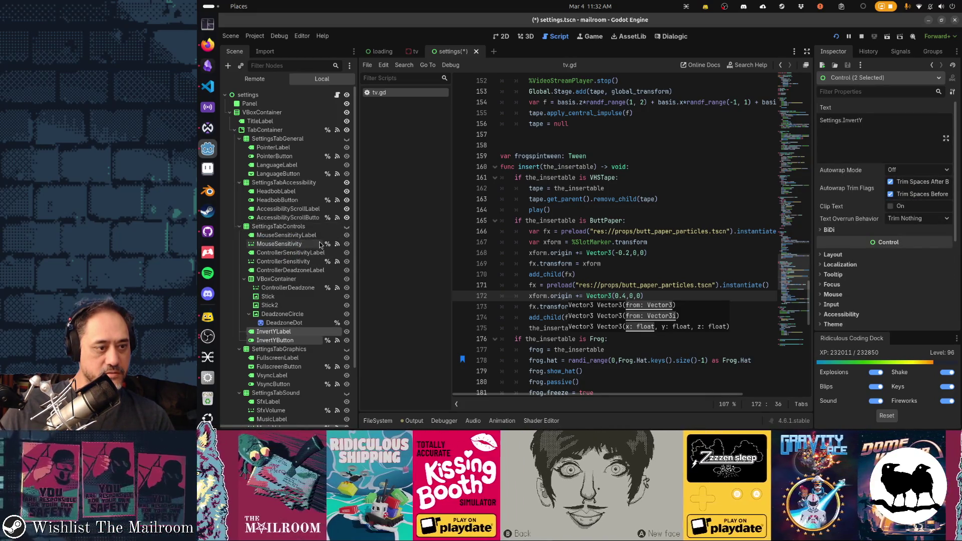
Step: In the running game, open Settings and compare the Accessibility and Controls tabs, then resume
key("alt+Tab")
key("alt+Tab")
key("Tab")
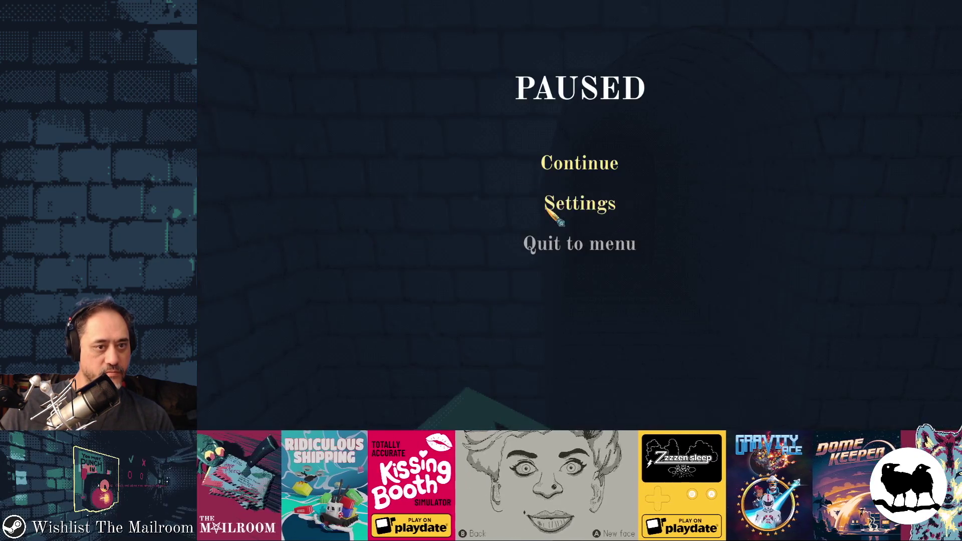
left_click(561, 209)
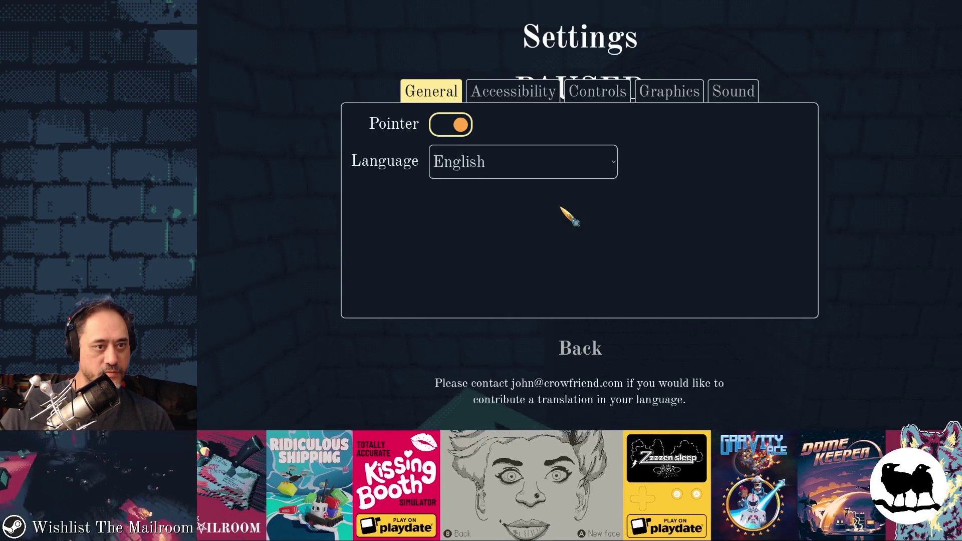
left_click(534, 93)
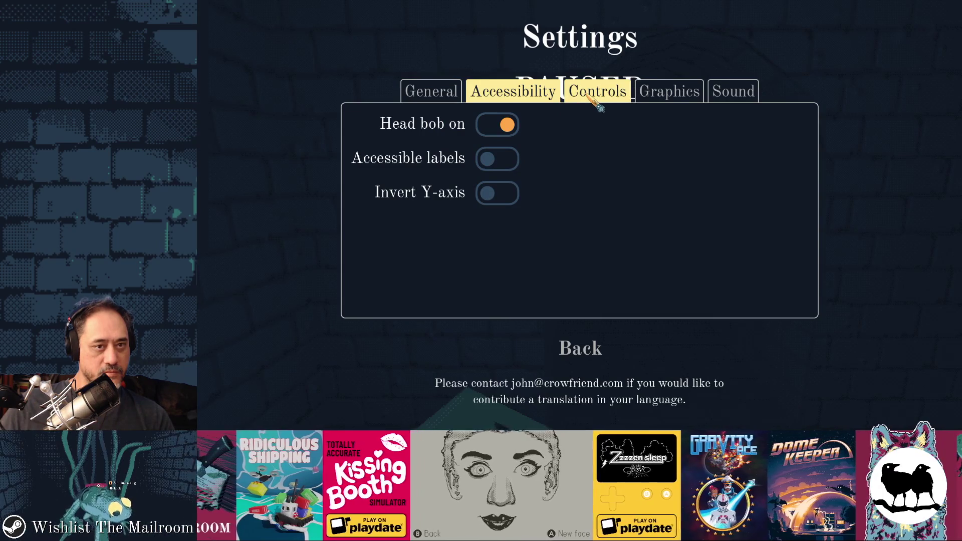
left_click(597, 105)
left_click(561, 347)
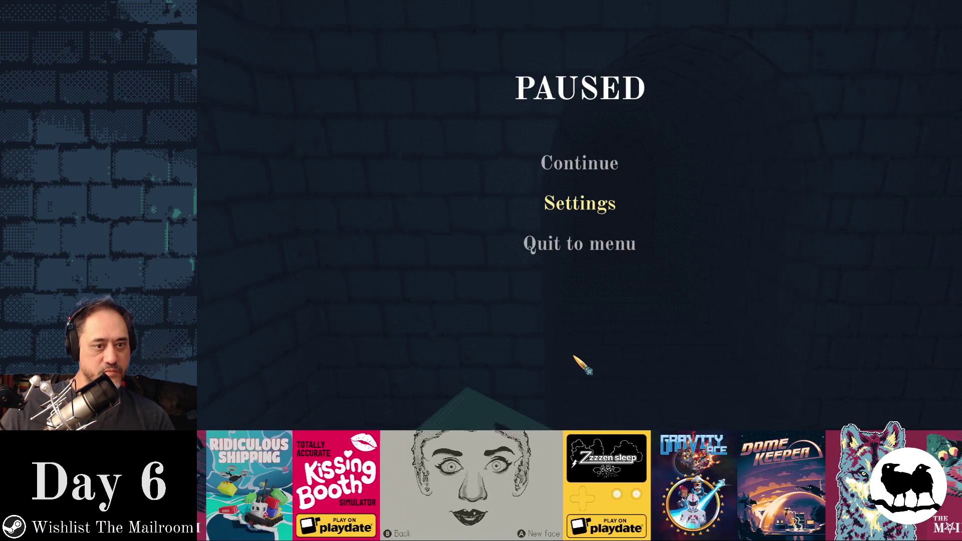
key("Escape")
Step: Return to the game window and check the Accessibility and Controls tabs again
key("alt+Tab")
key("alt+Tab")
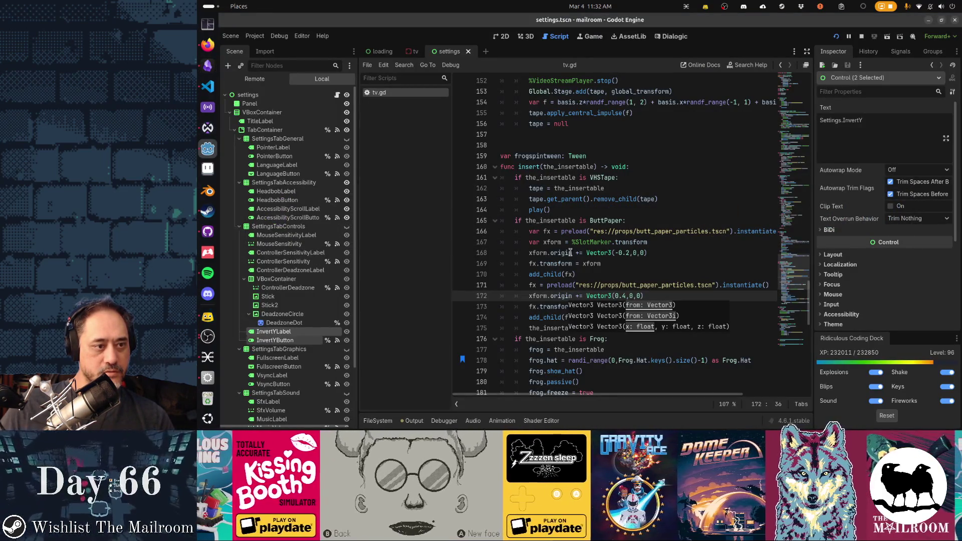
key("alt+Tab")
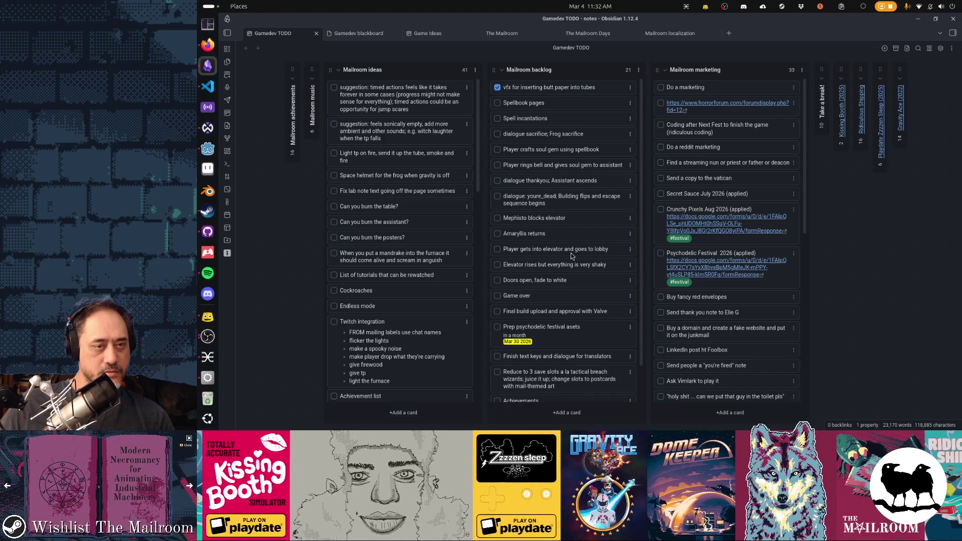
key("alt+Tab")
left_click(577, 203)
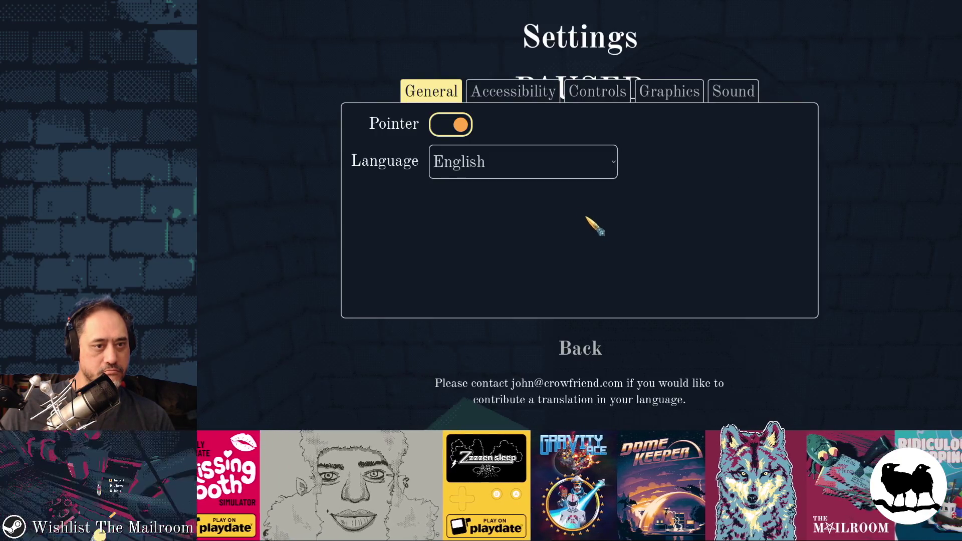
left_click(536, 90)
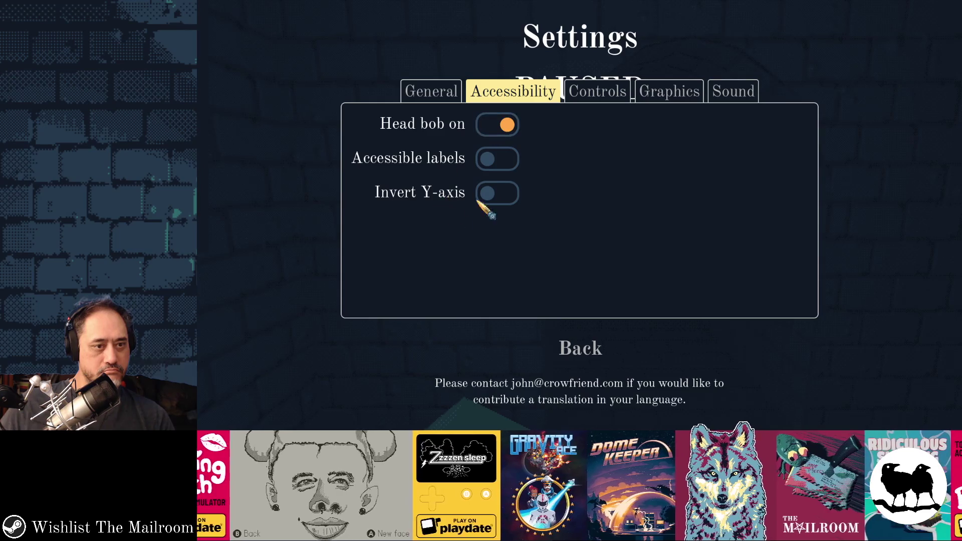
left_click(601, 92)
left_click(591, 349)
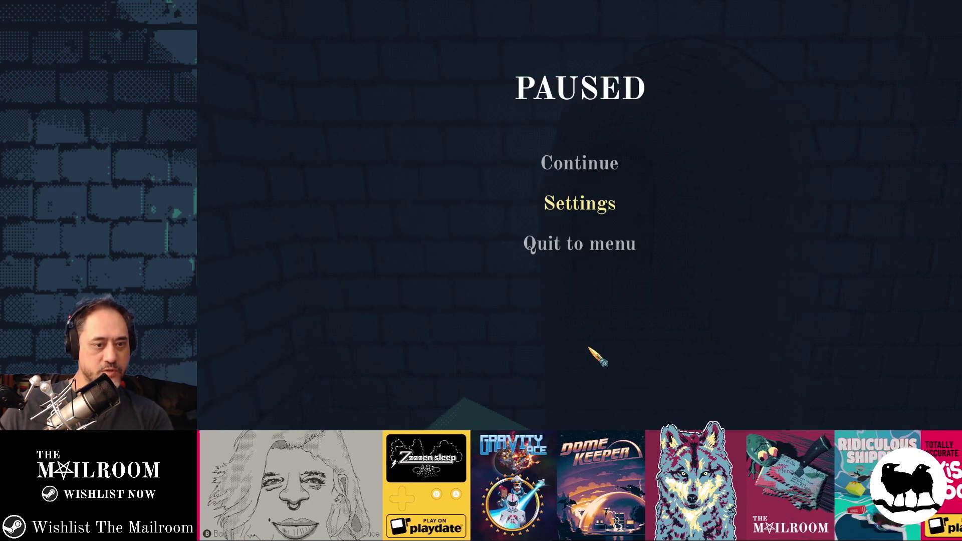
Step: Go back to the Godot editor and run the project with F5
key("alt+Tab")
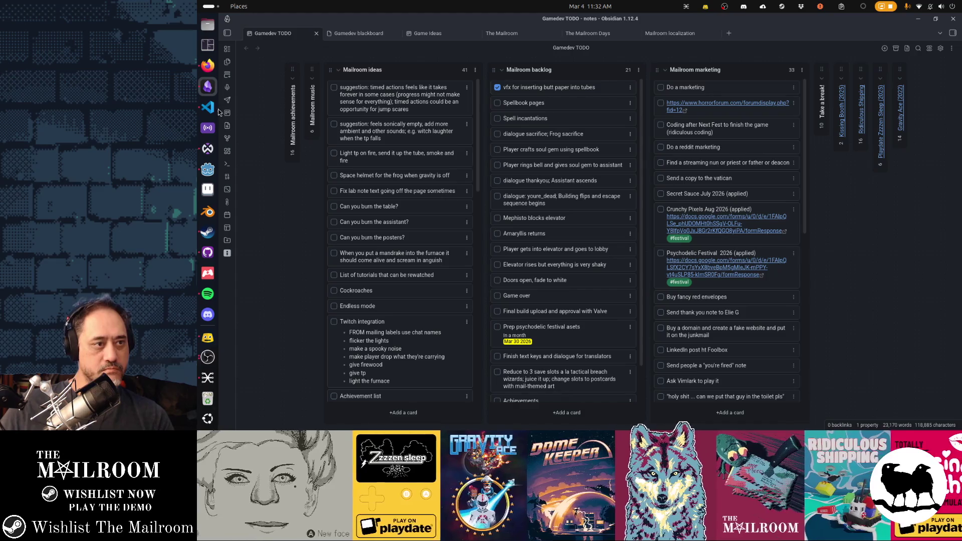
left_click(212, 174)
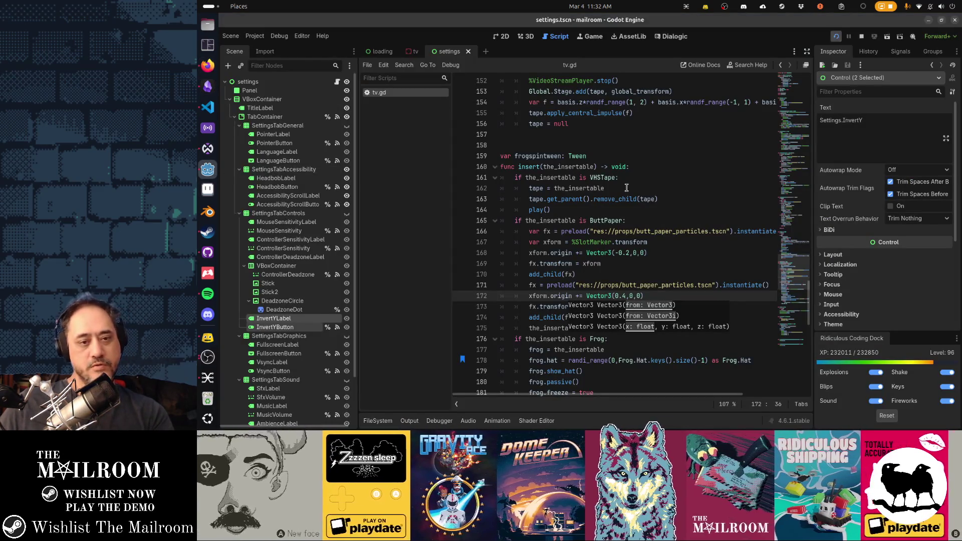
key("F5")
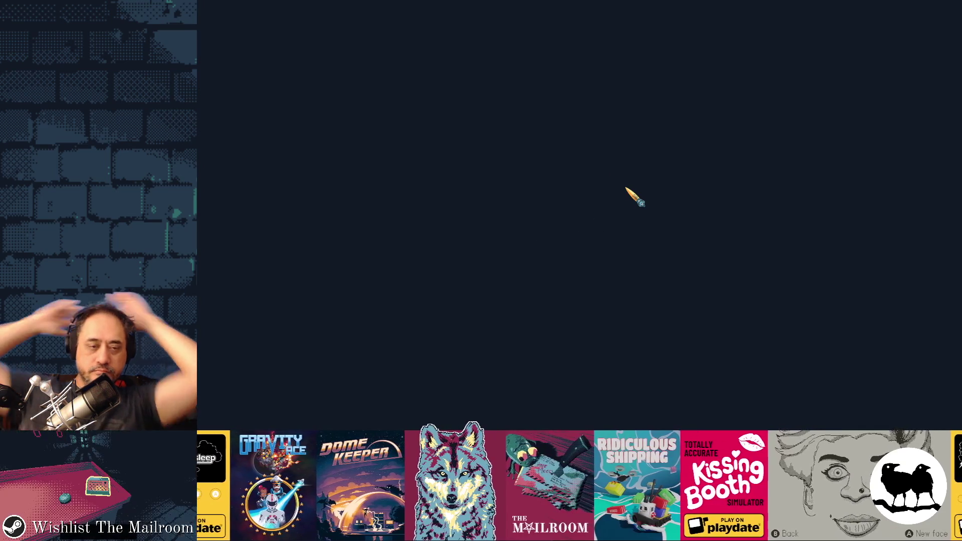
Step: Start playing, walk through the door, and insert the cup into the VCR
key("Return")
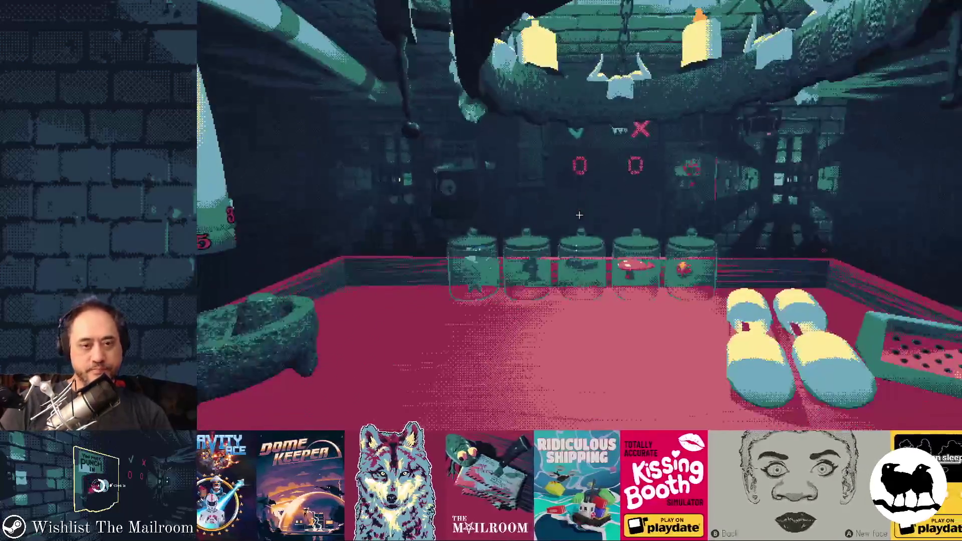
key("w")
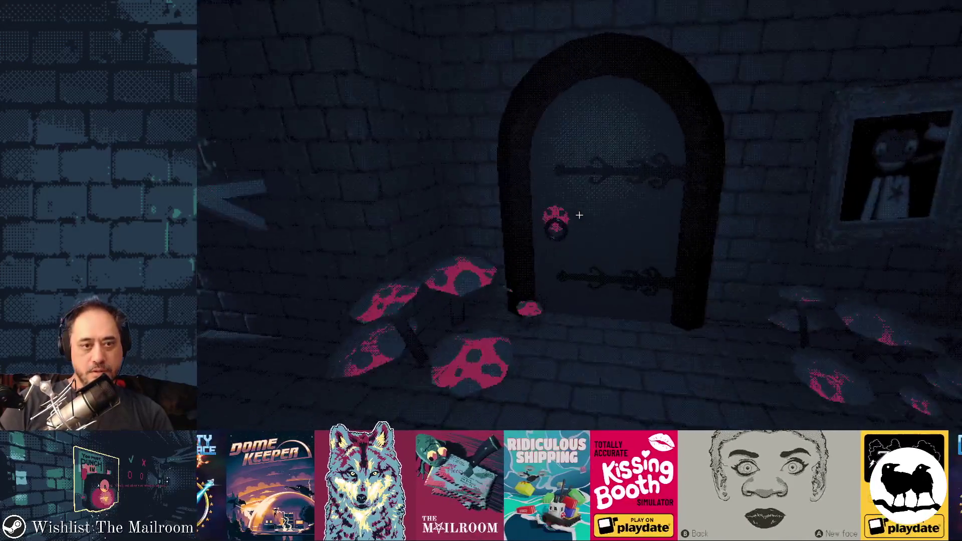
key("w")
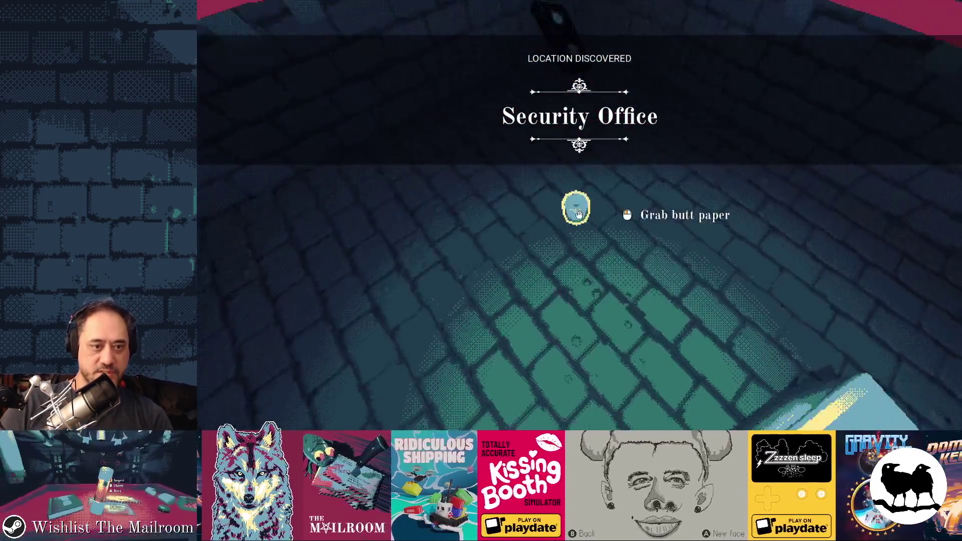
left_click(579, 215)
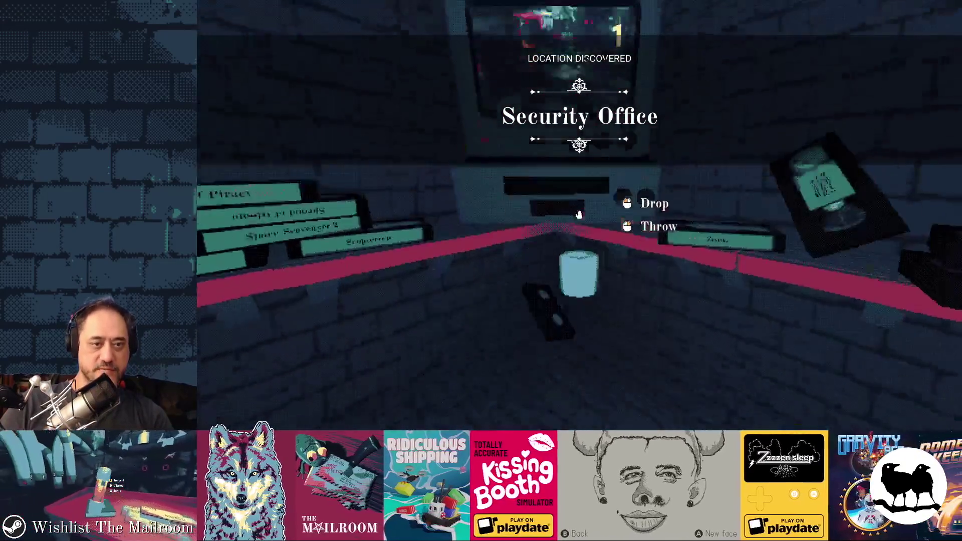
left_click(580, 214)
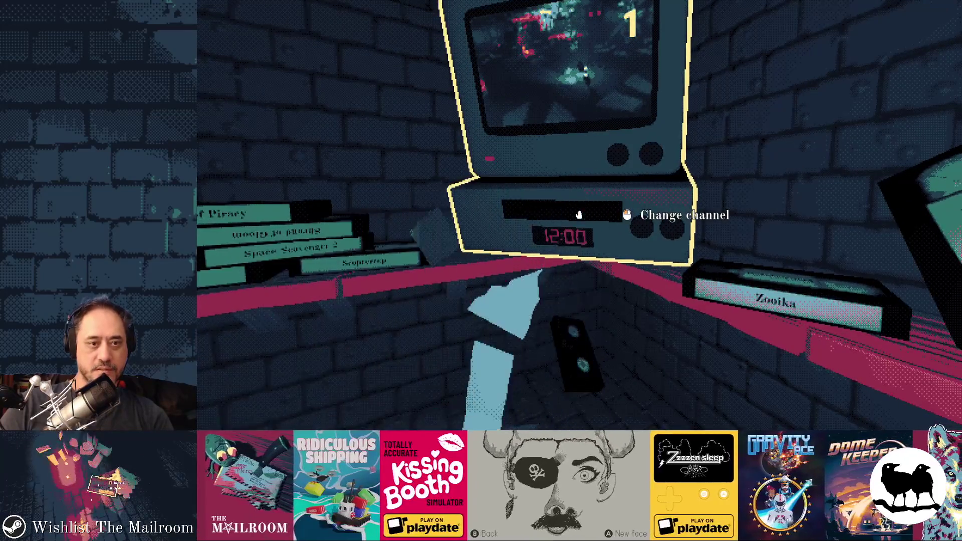
Step: Pause and open Settings, confirming Invert Y-axis now sits under Controls
key("Escape")
left_click(577, 215)
left_click(541, 101)
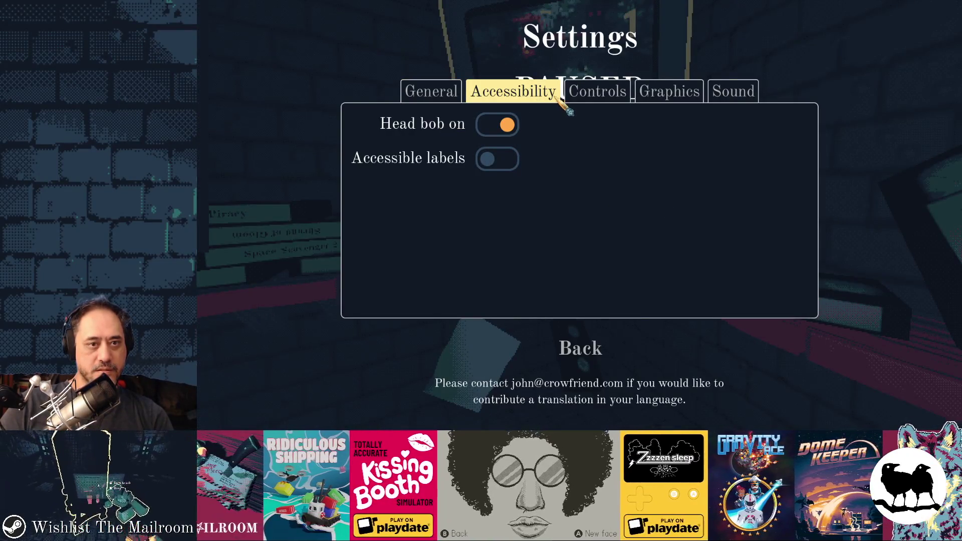
left_click(571, 95)
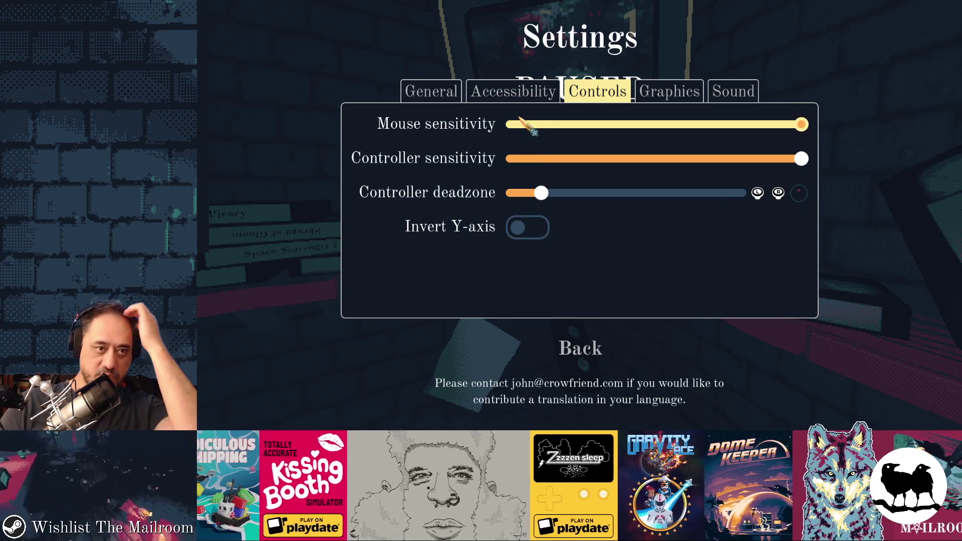
left_click(513, 93)
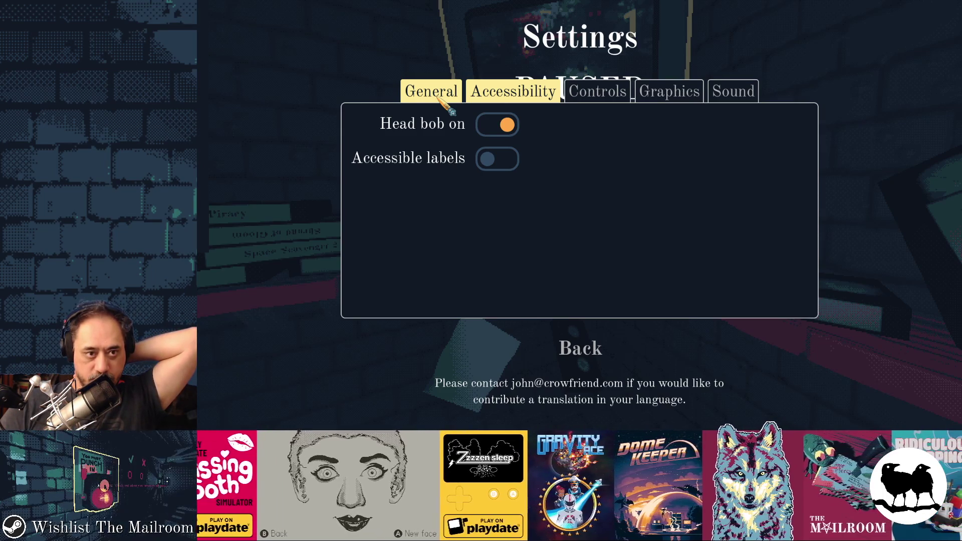
Step: Look over the General, Controls, Graphics, Sound and Accessibility settings pages
left_click(442, 100)
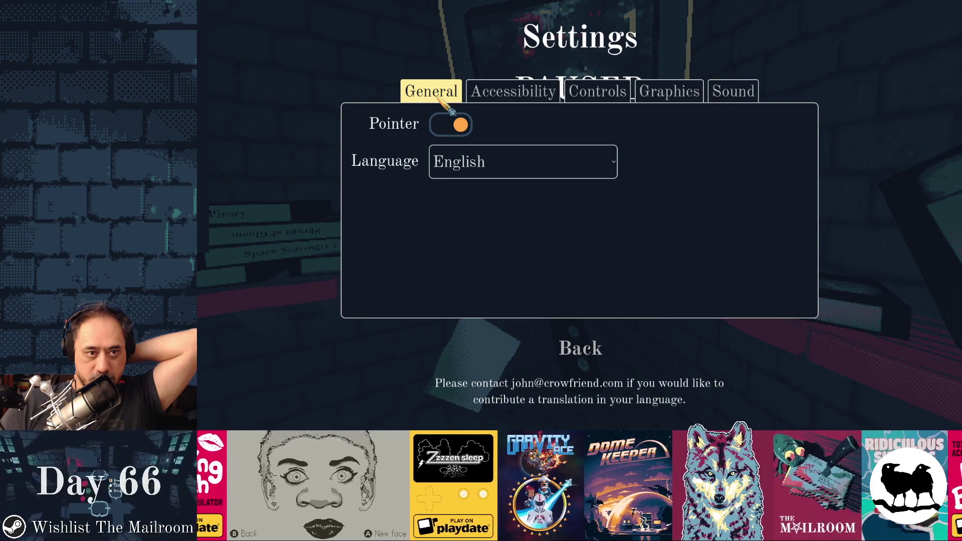
left_click(596, 97)
left_click(669, 100)
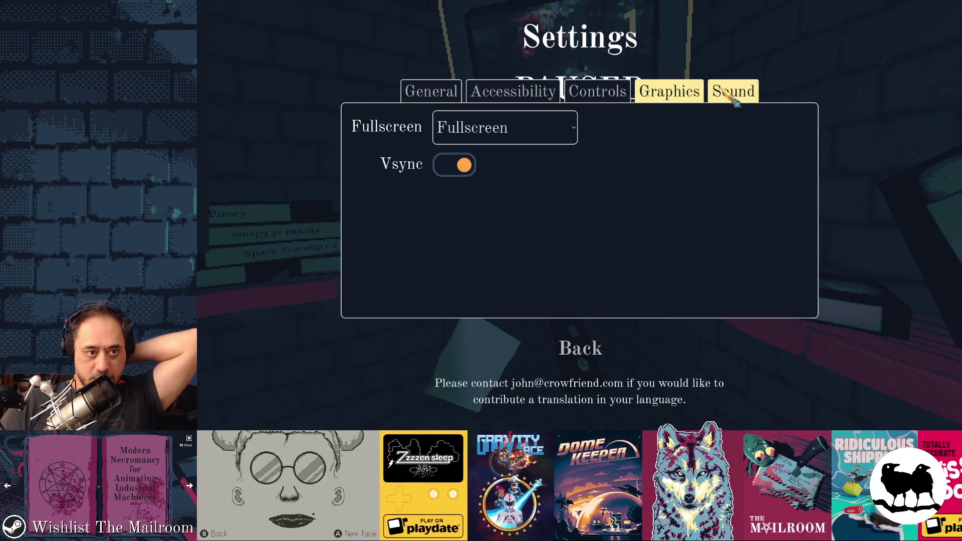
left_click(730, 96)
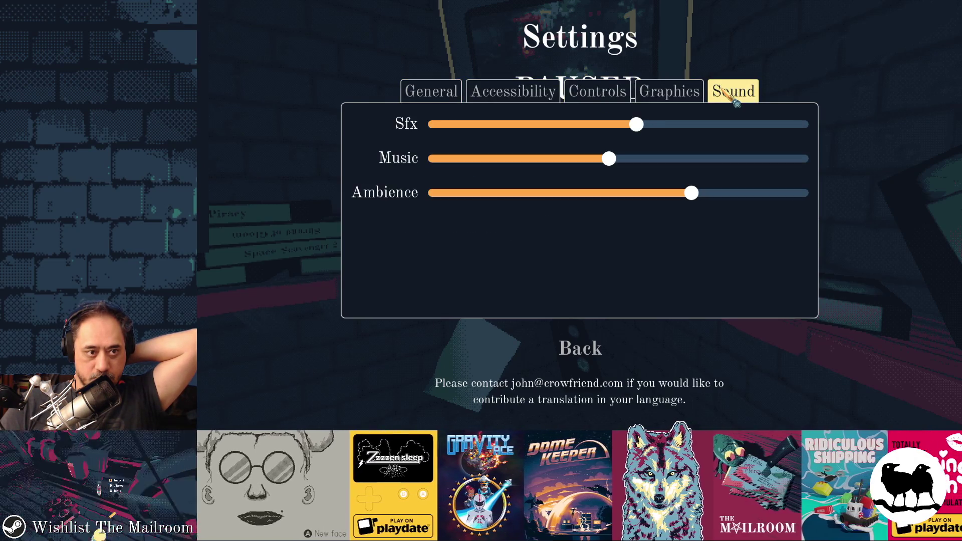
left_click(599, 95)
left_click(517, 96)
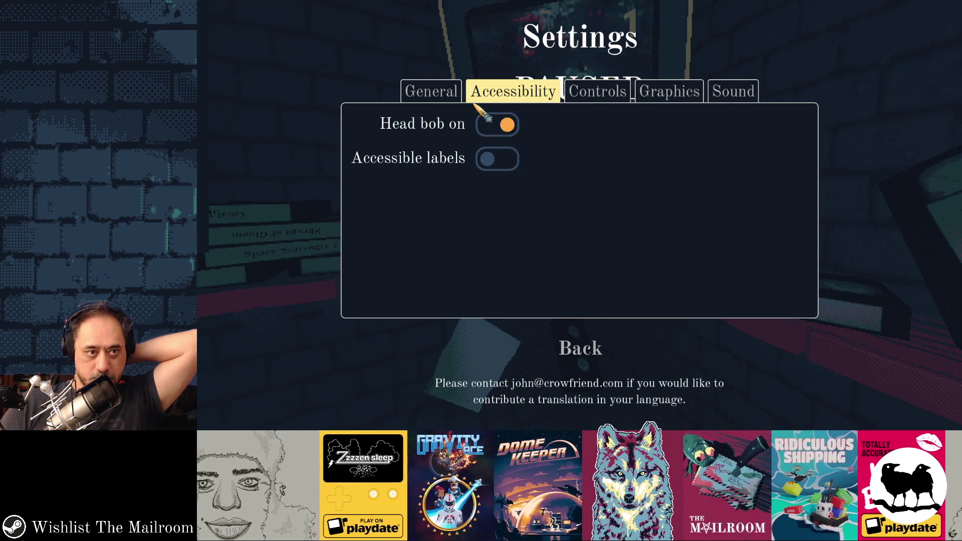
left_click(441, 97)
Step: Close Settings, quit the day to the main menu despite lost progress, then quit the game
left_click(582, 349)
left_click(624, 248)
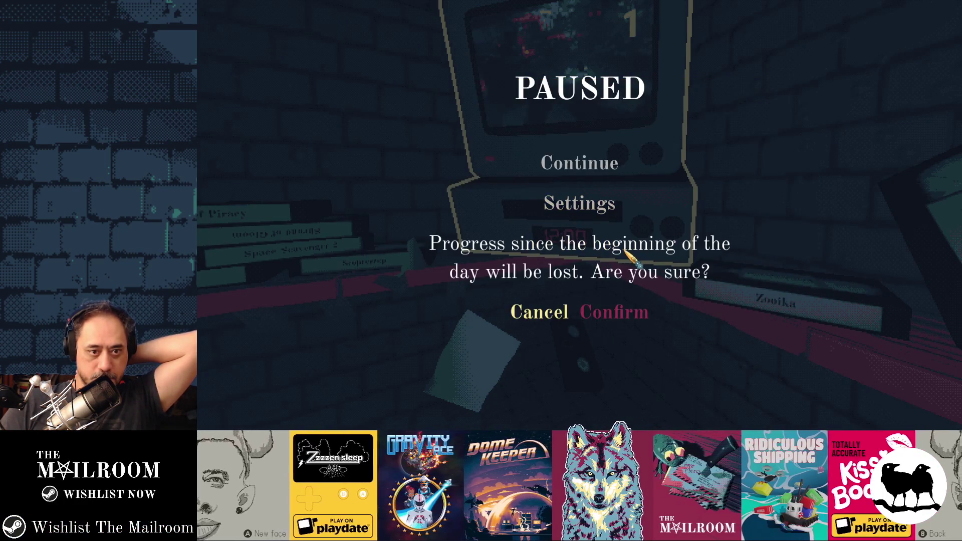
left_click(601, 311)
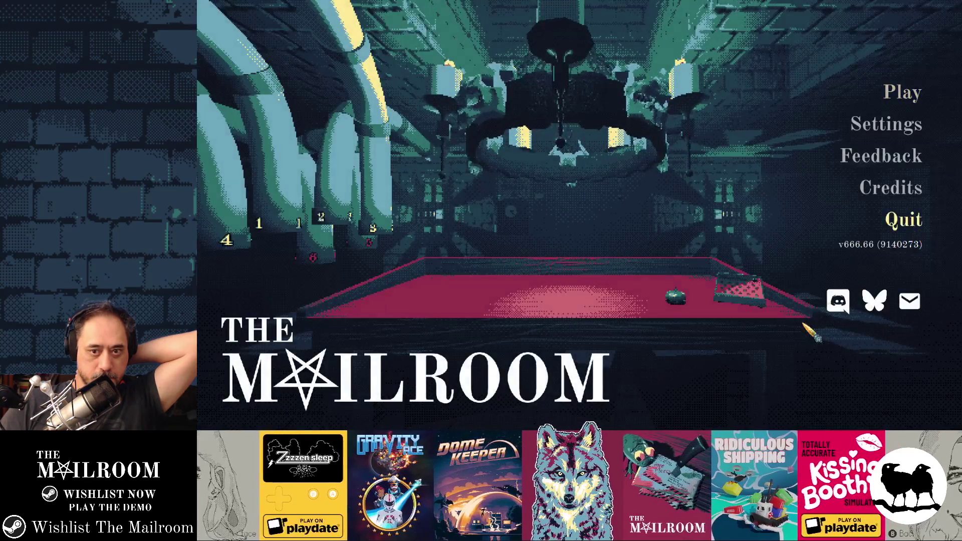
left_click(903, 219)
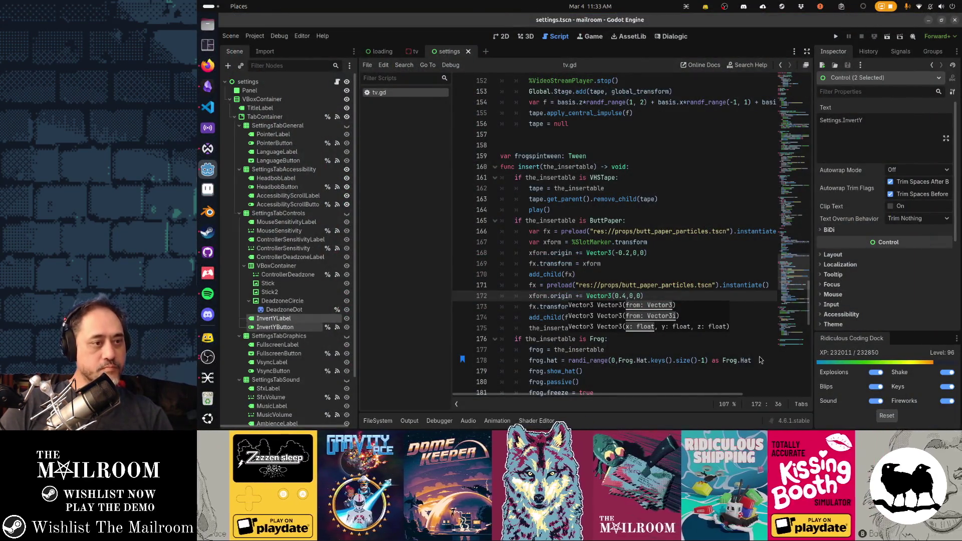
Step: Commit the settings change to main as 'Moved invert y-axis setting to controls tab'
key("alt+Tab")
left_click(484, 307)
type("ed in")
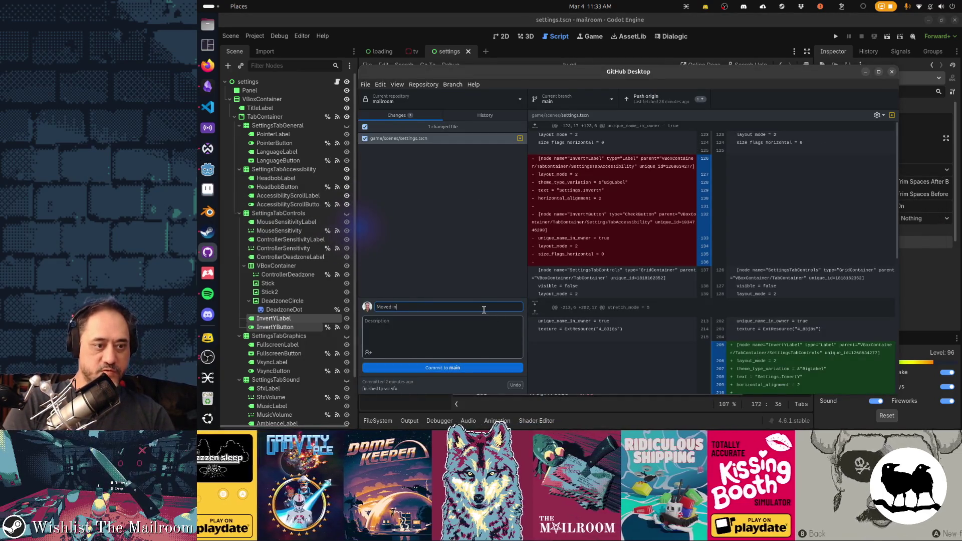
type("vert y-axis s")
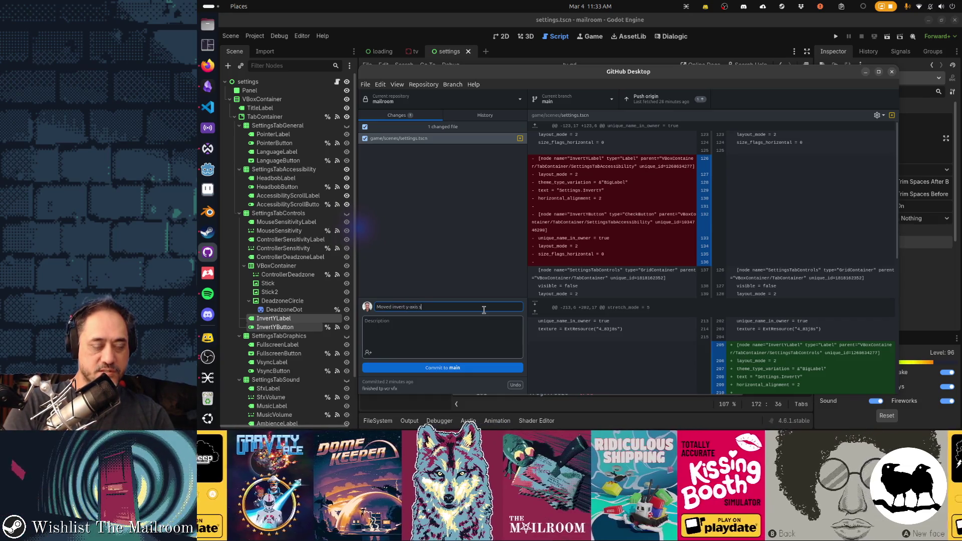
type("etting to cont")
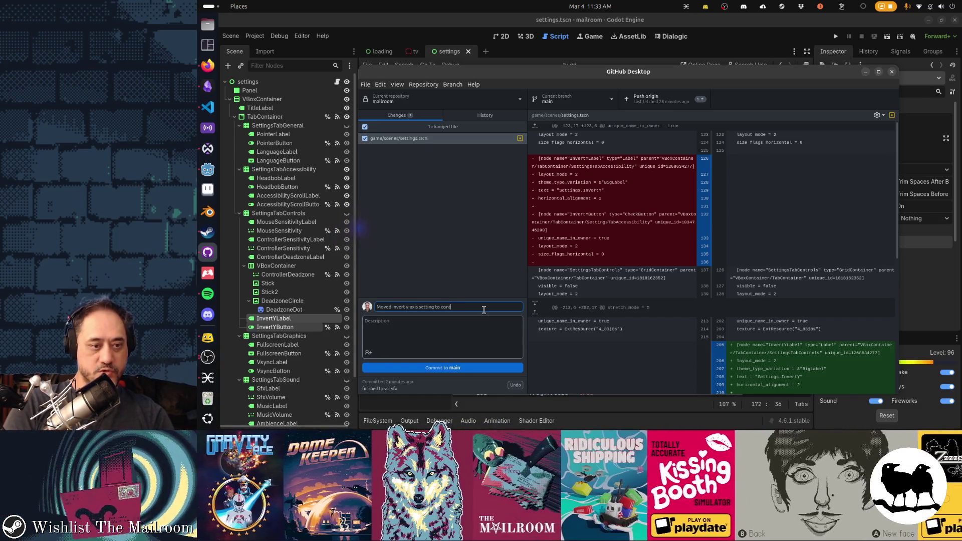
type("rols tab")
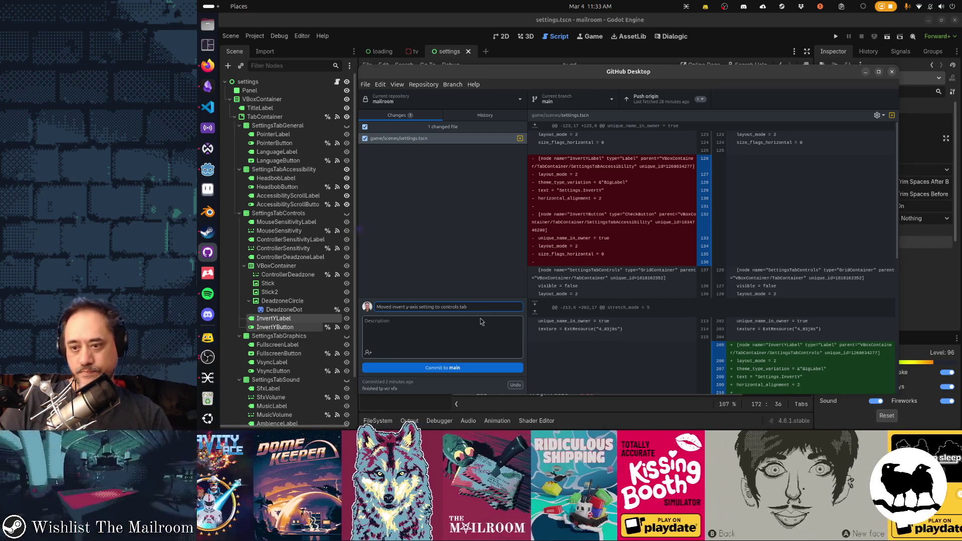
left_click(468, 367)
Step: Push the commit to origin, then bring Firefox forward and move its window aside
left_click(674, 102)
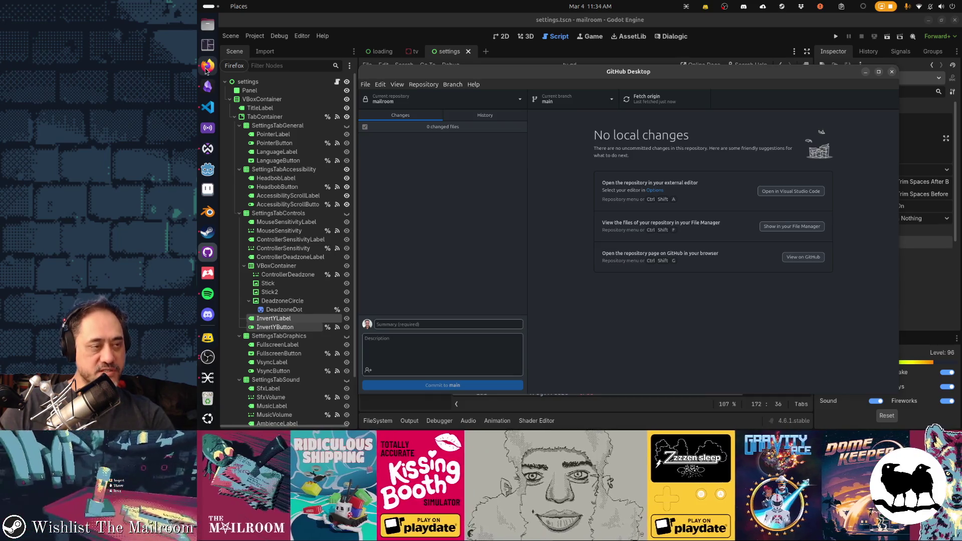
left_click(206, 68)
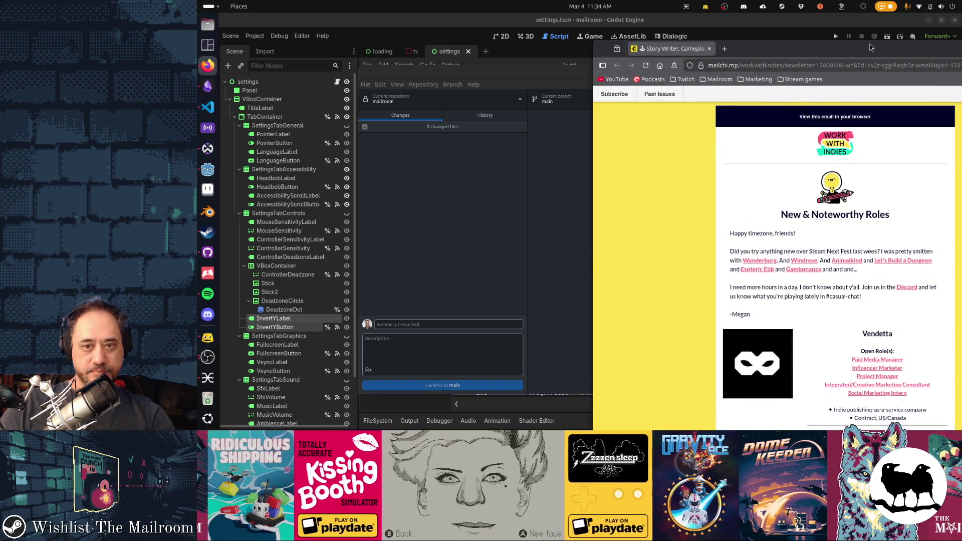
mouse_move(871, 48)
left_mouse_down()
mouse_move(961, 55)
mouse_move(685, 26)
left_mouse_up()
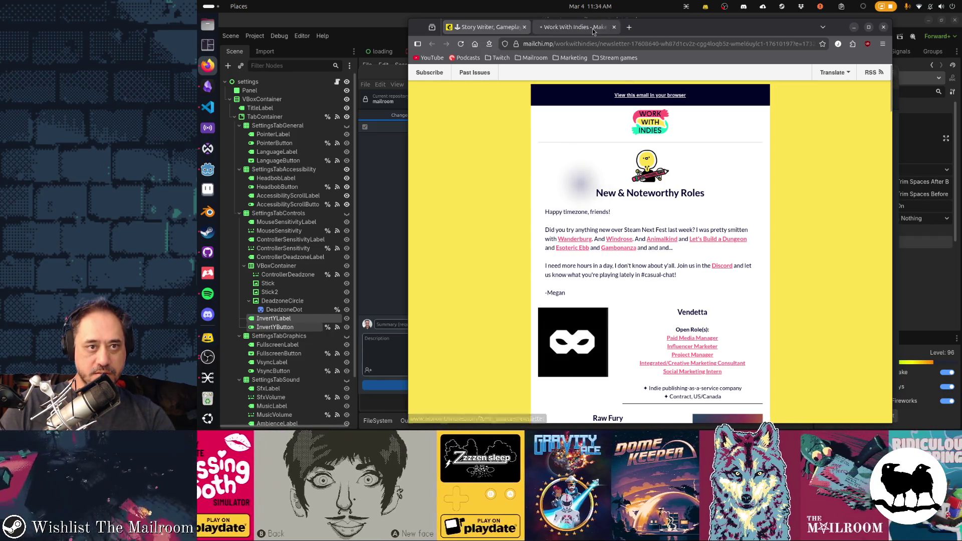
Step: Close the old Work With Indies tab in Firefox
left_click(583, 32)
left_click(595, 47)
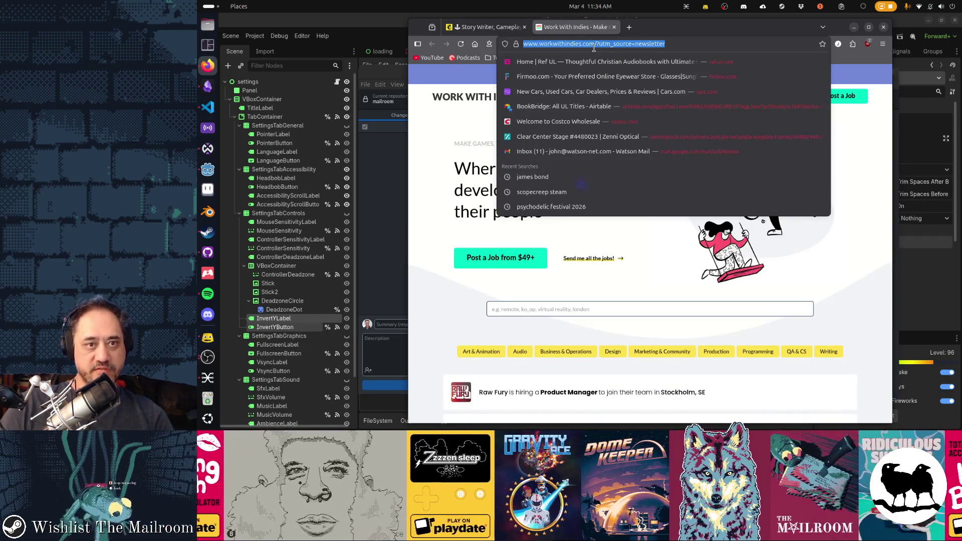
left_click(581, 184)
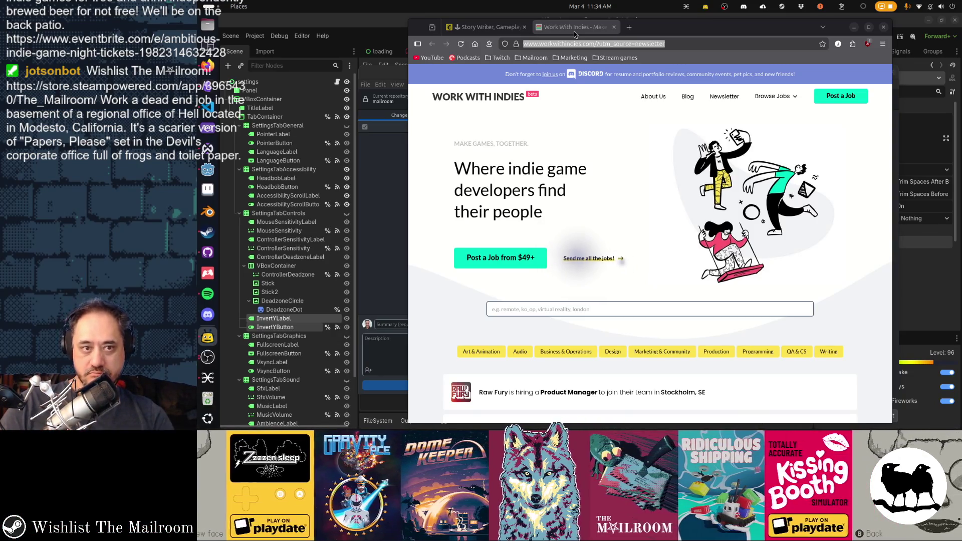
middle_click(575, 31)
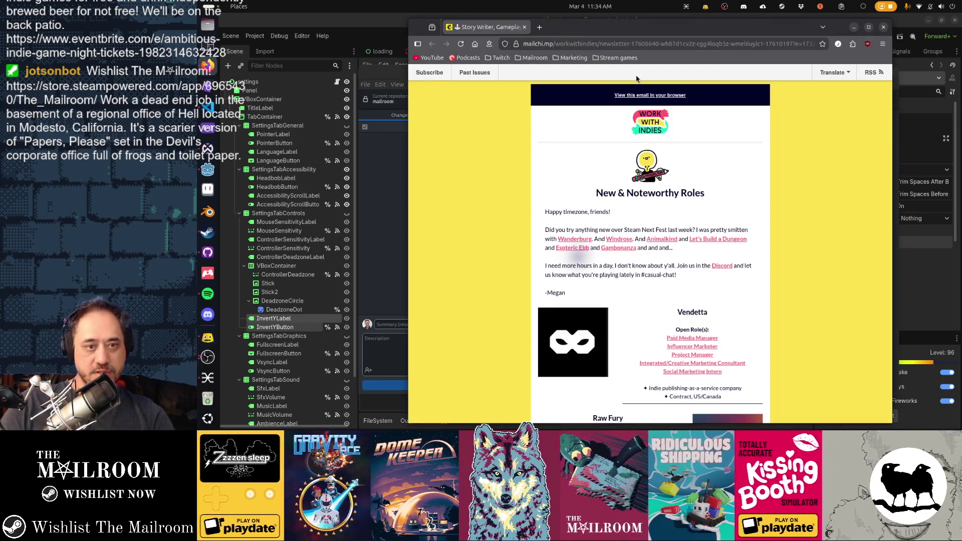
Step: Read through the newsletter's job roles, then open See all indie job listings
scroll(735, 194, "down", 3)
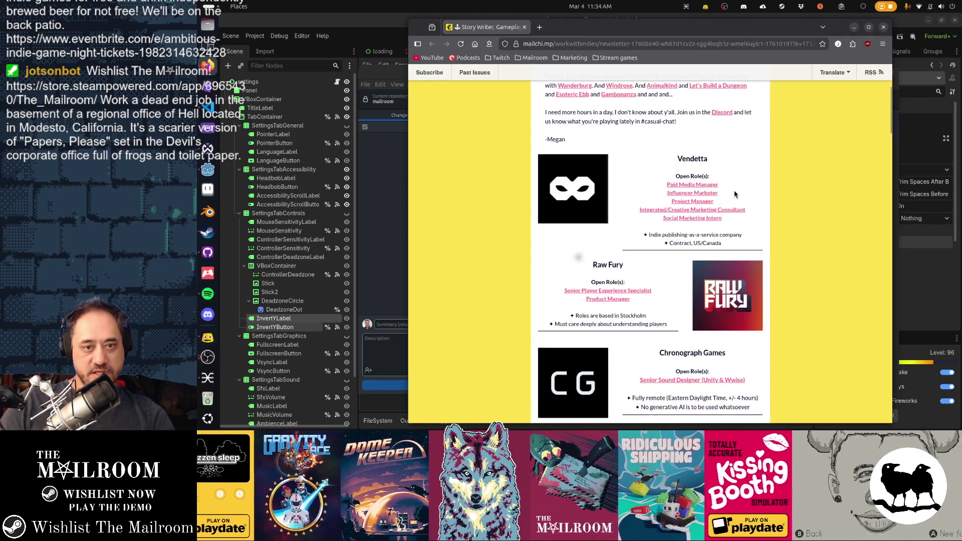
scroll(797, 225, "down", 2)
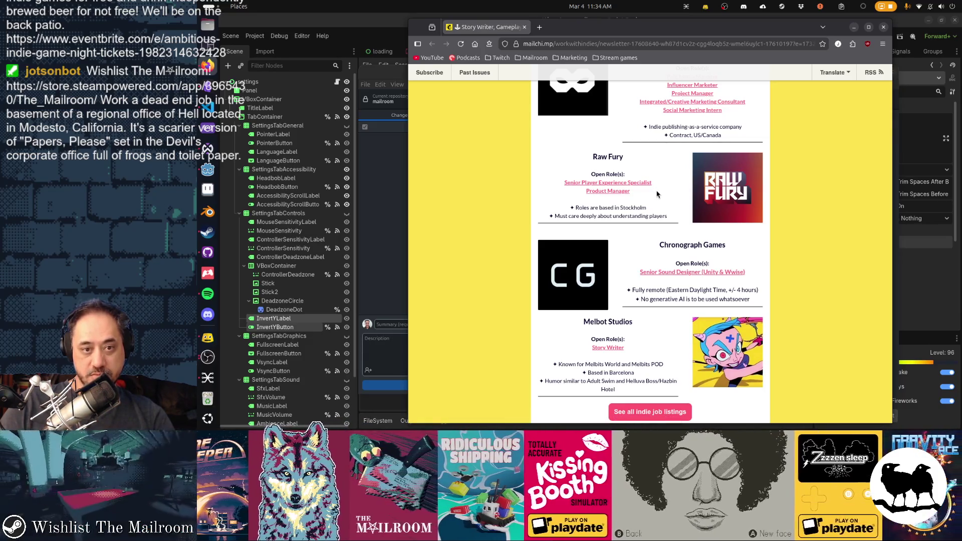
double_click(607, 208)
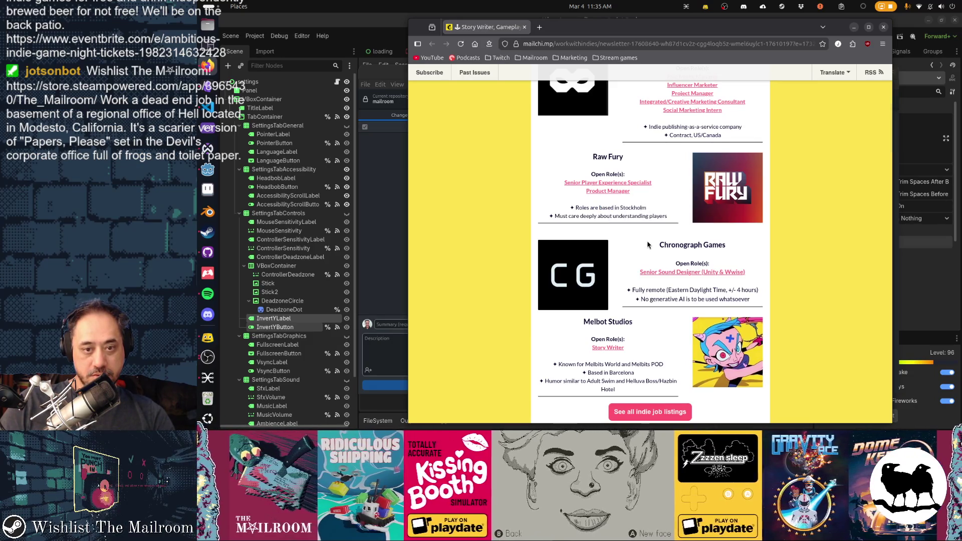
scroll(647, 245, "down", 3)
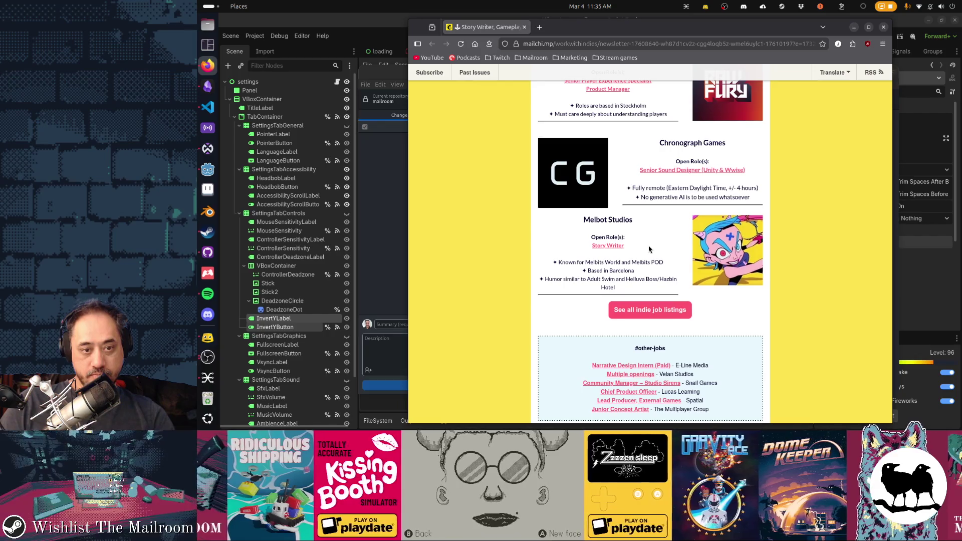
left_click(651, 309)
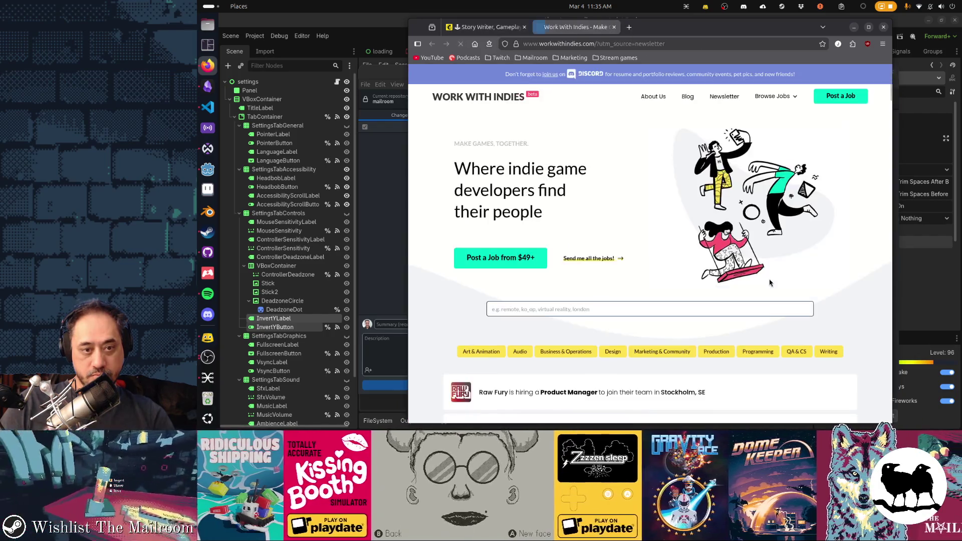
Step: Scroll through the Work With Indies job listings, then close that tab
scroll(768, 279, "down", 7)
scroll(771, 282, "down", 3)
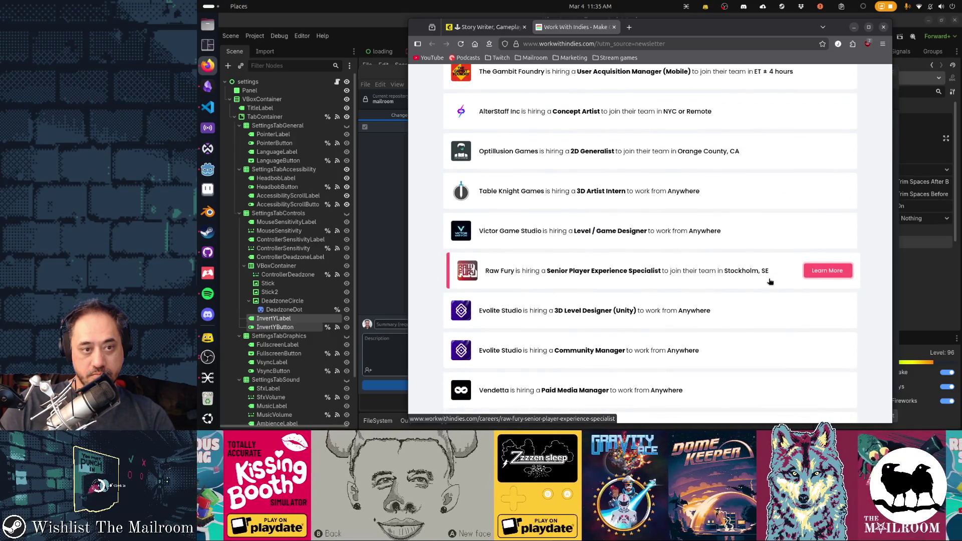
scroll(569, 283, "down", 3)
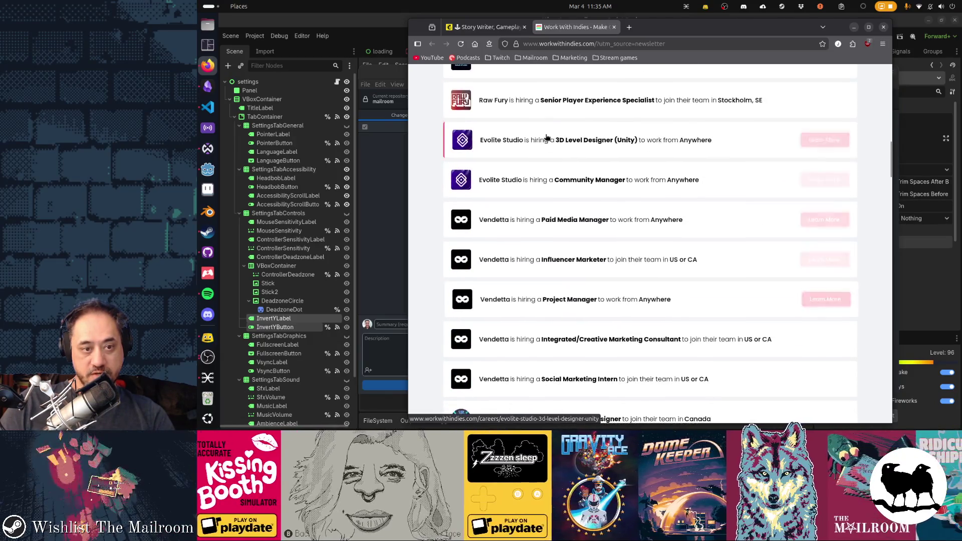
scroll(541, 261, "down", 3)
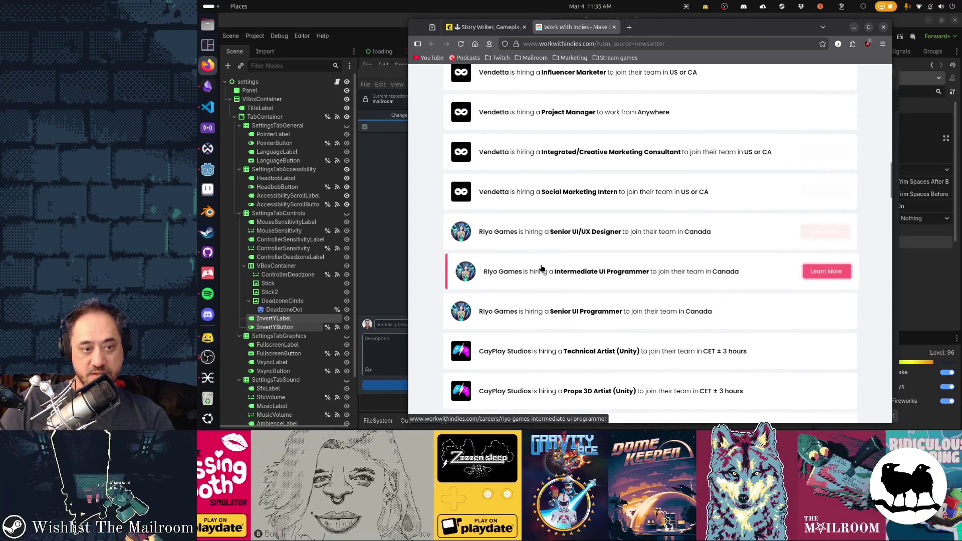
scroll(542, 268, "down", 3)
scroll(541, 271, "up", 15)
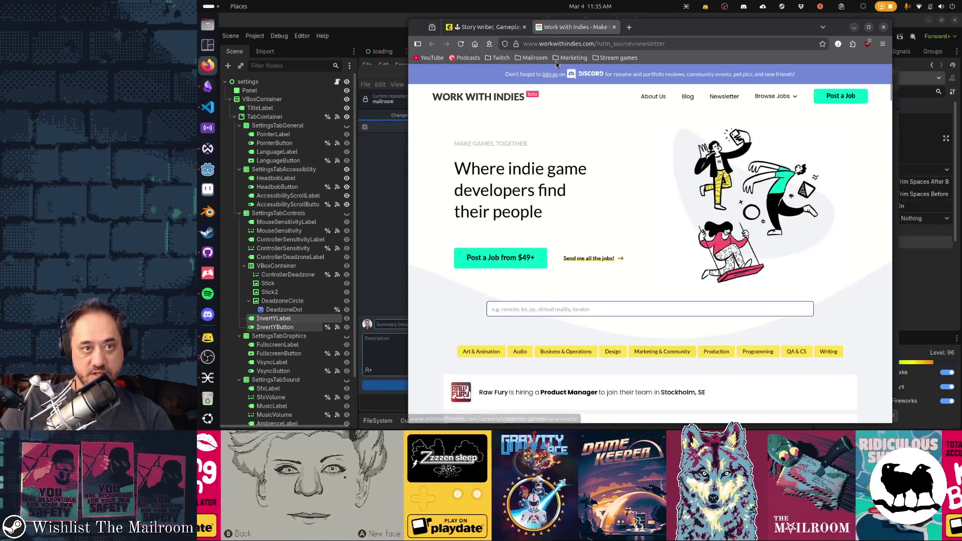
middle_click(570, 30)
Step: Scroll through the job newsletter, then replace it with a blank Firefox New Tab page
scroll(764, 241, "down", 3)
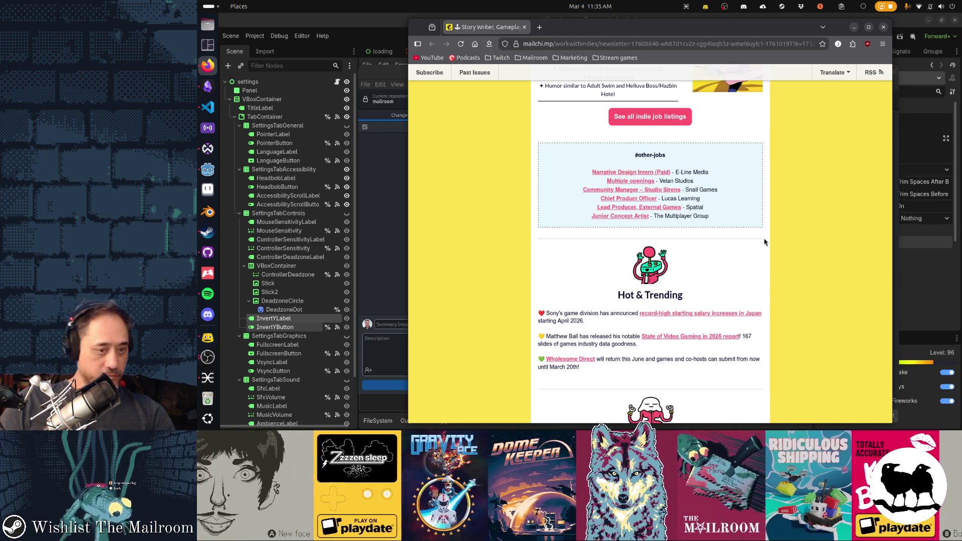
scroll(764, 242, "down", 2)
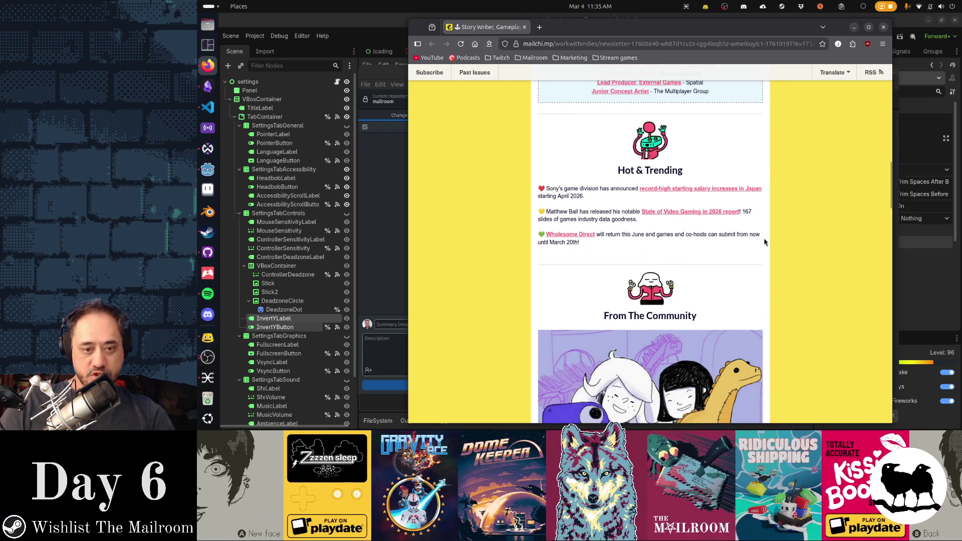
scroll(764, 242, "down", 3)
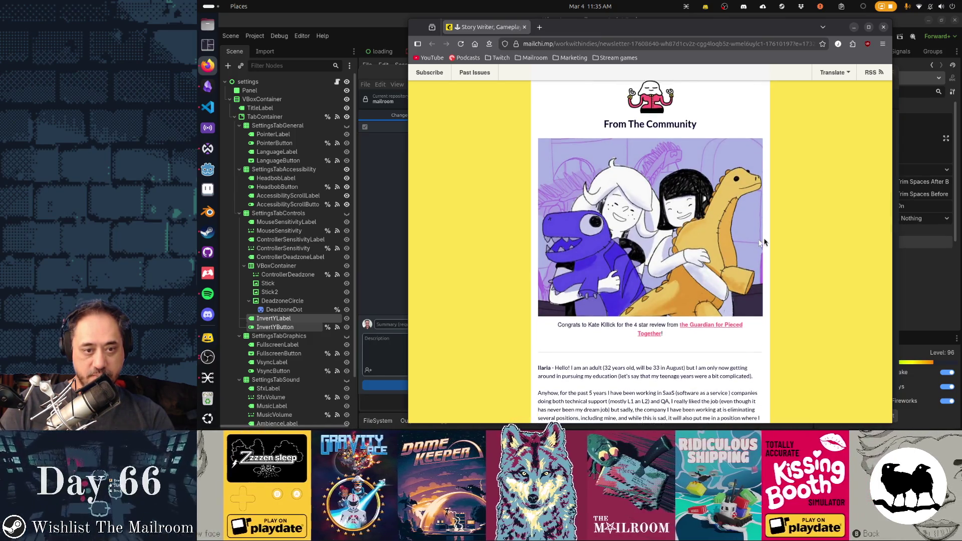
scroll(764, 242, "up", 8)
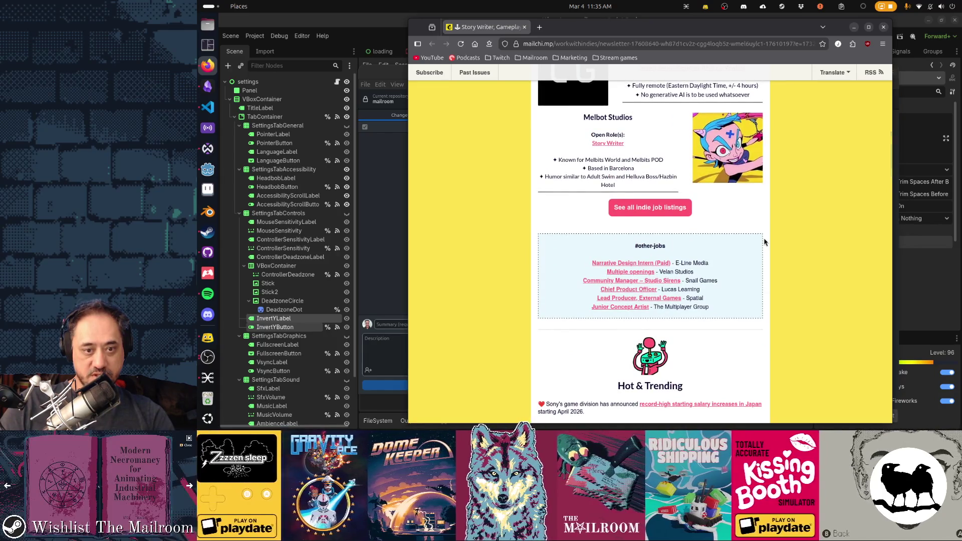
scroll(764, 242, "up", 5)
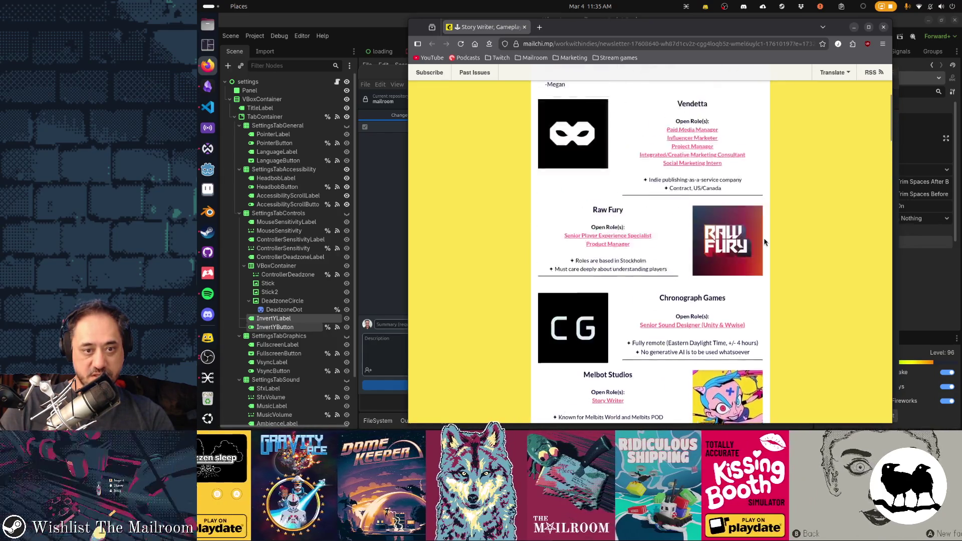
scroll(764, 243, "up", 2)
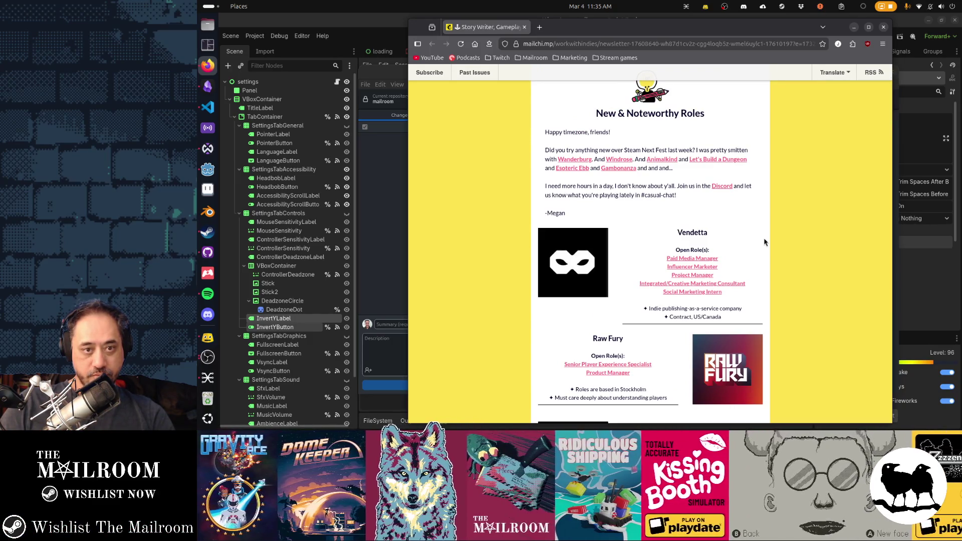
scroll(764, 243, "down", 4)
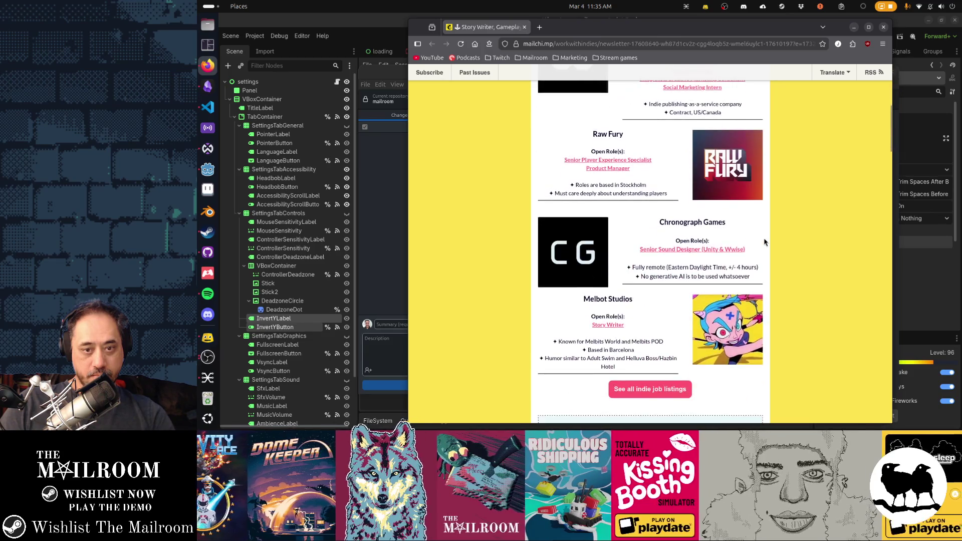
left_click(475, 43)
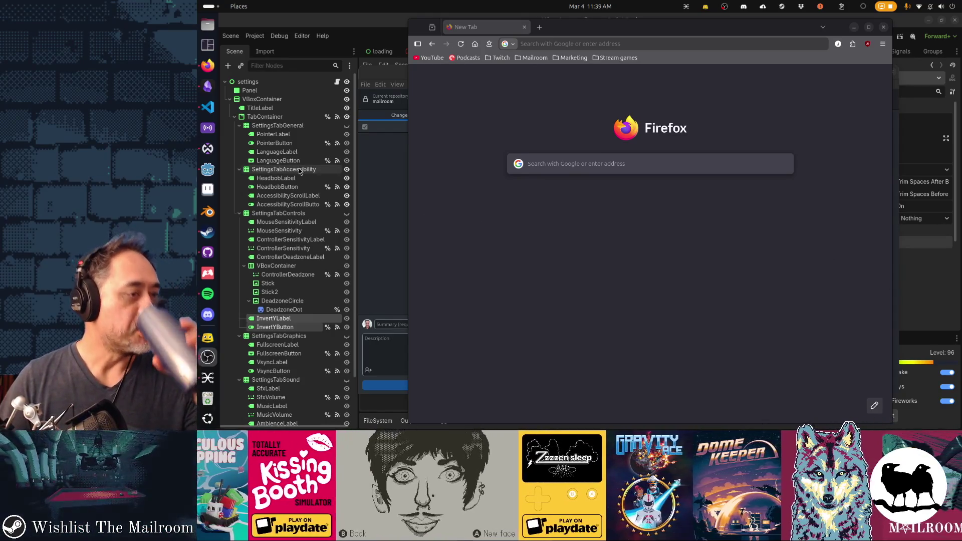
Step: Switch over to the Obsidian Gamedev TODO board
left_click(207, 86)
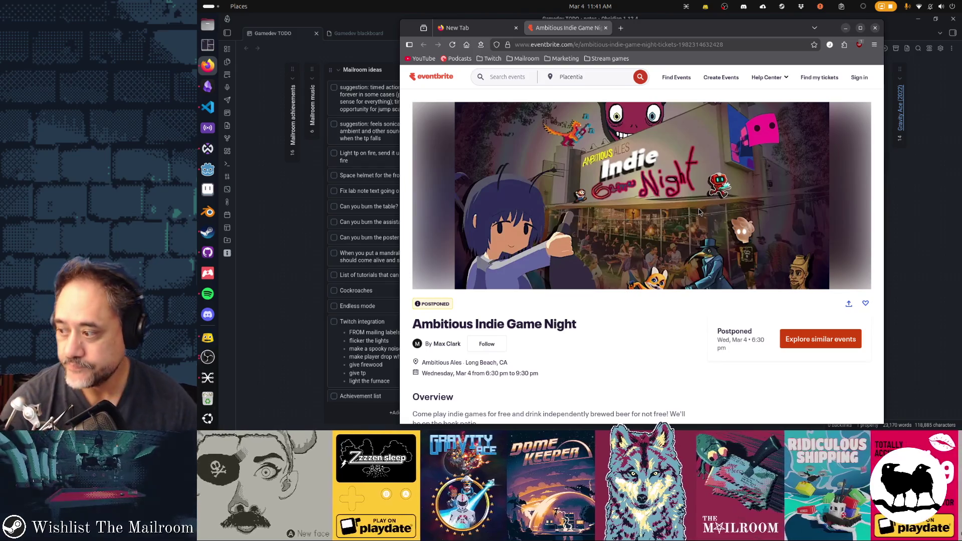
Step: Hide the Firefox Eventbrite event page with Super+H to reveal the Gamedev TODO board
key("super+h")
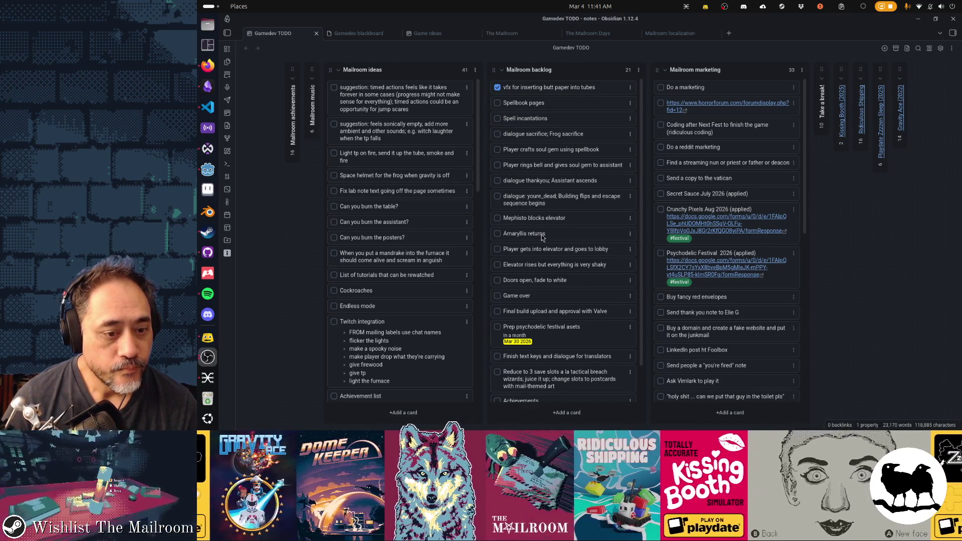
scroll(541, 237, "down", 1)
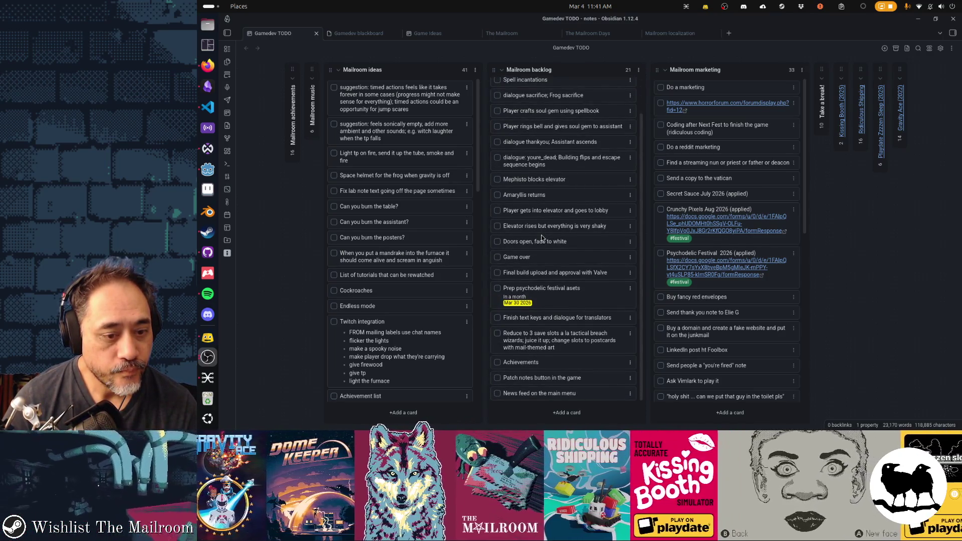
scroll(541, 235, "up", 1)
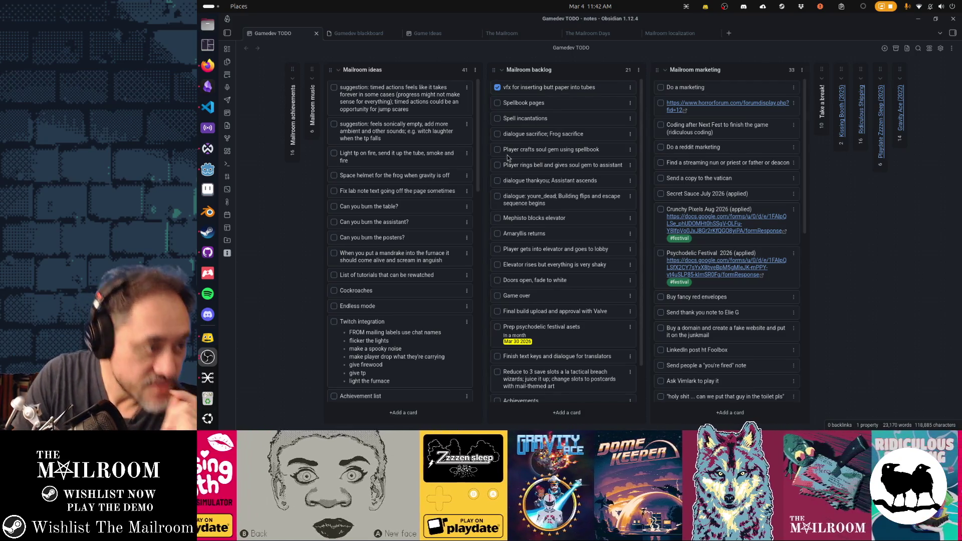
left_click(213, 175)
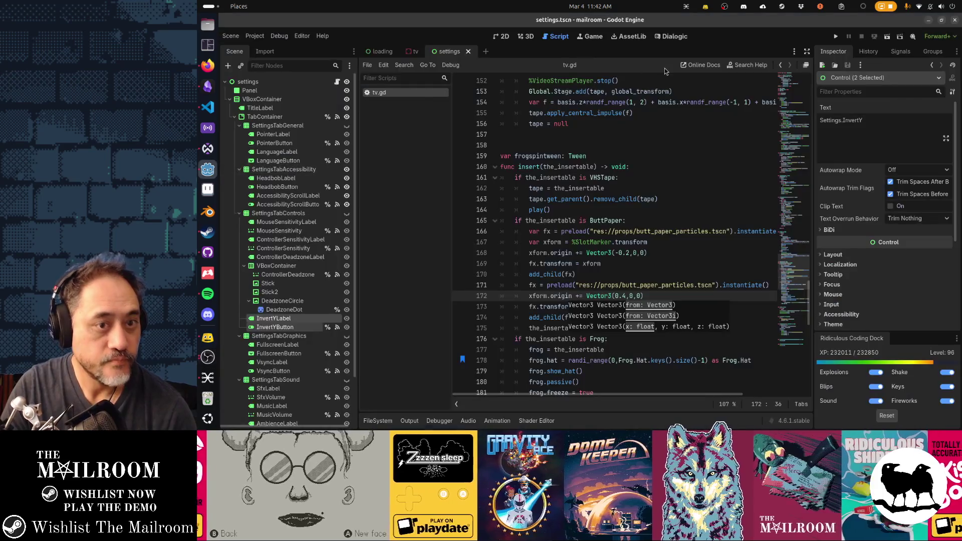
Step: Close the tv and loading scenes and open spellbookui.tscn in the 2D view
left_click(426, 51)
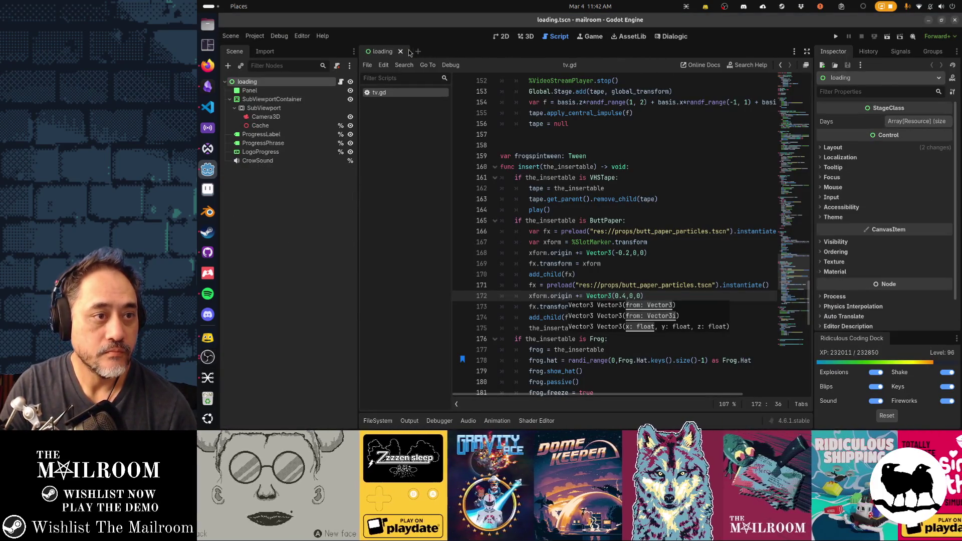
left_click(404, 51)
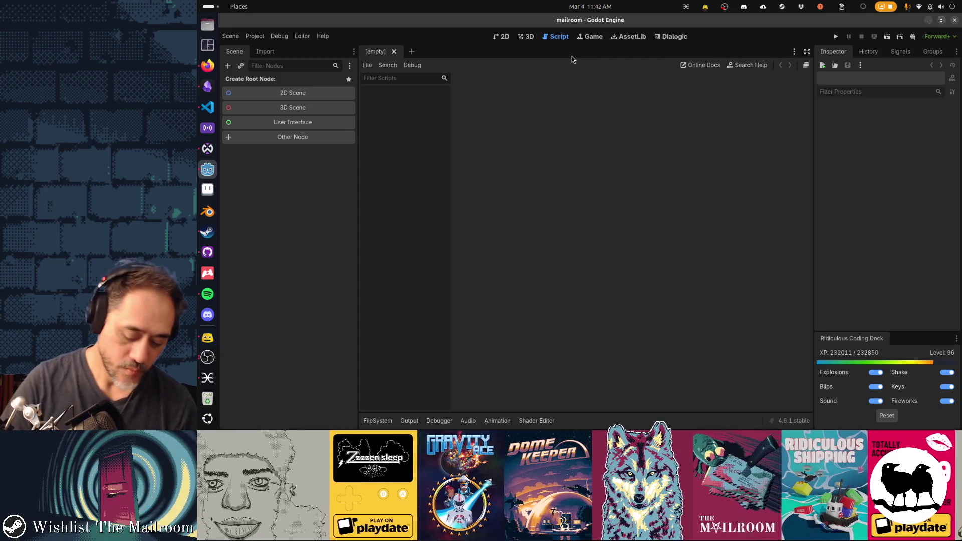
key("shift+alt+o")
type("spellboo")
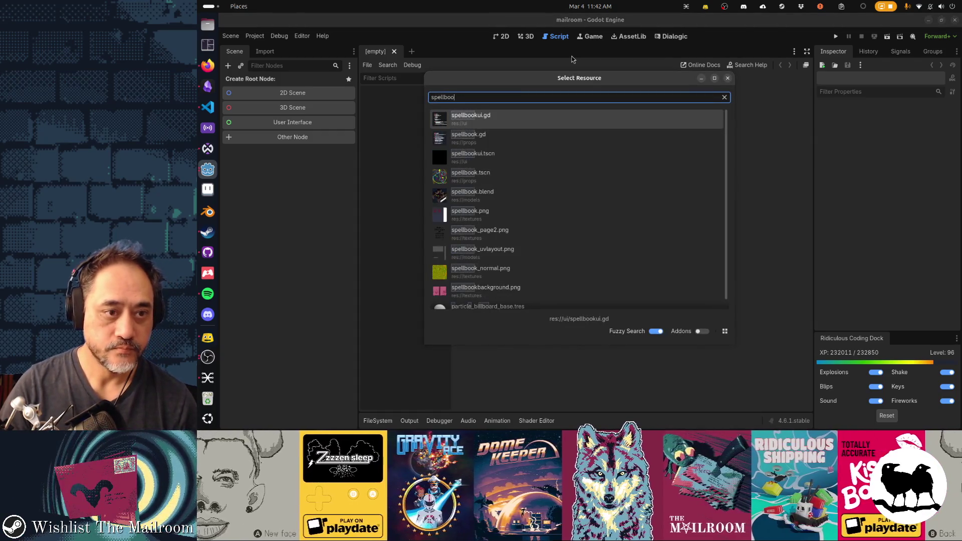
type("k")
key("BackSpace")
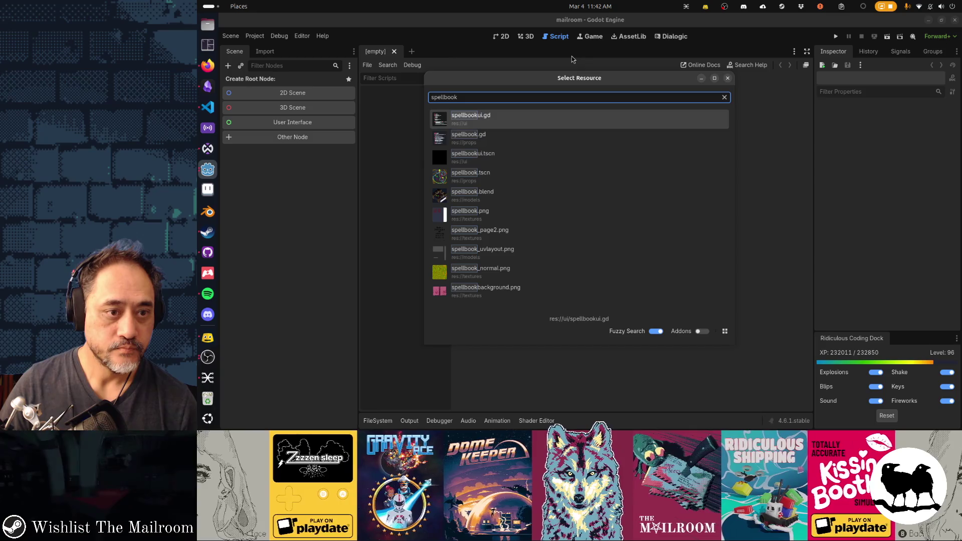
key("Down")
key("Down")
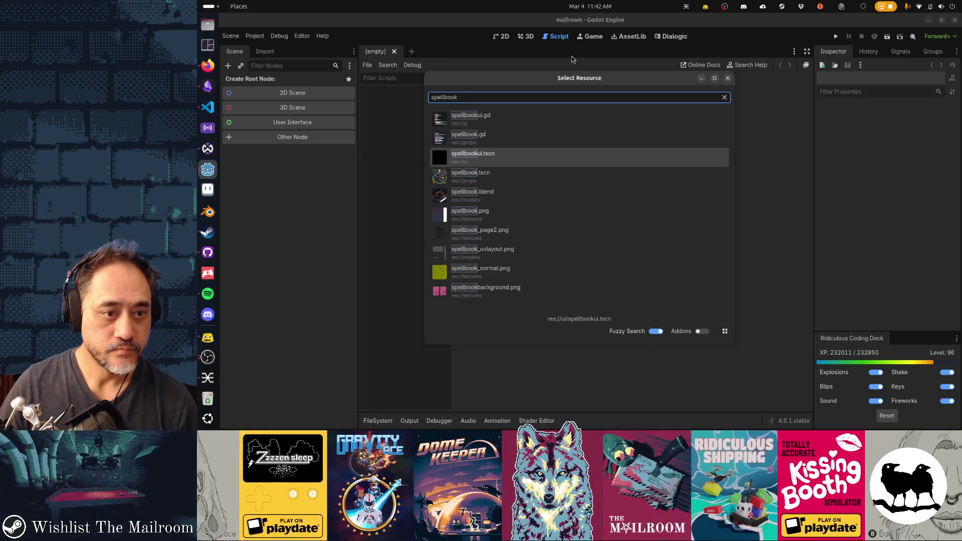
key("Return")
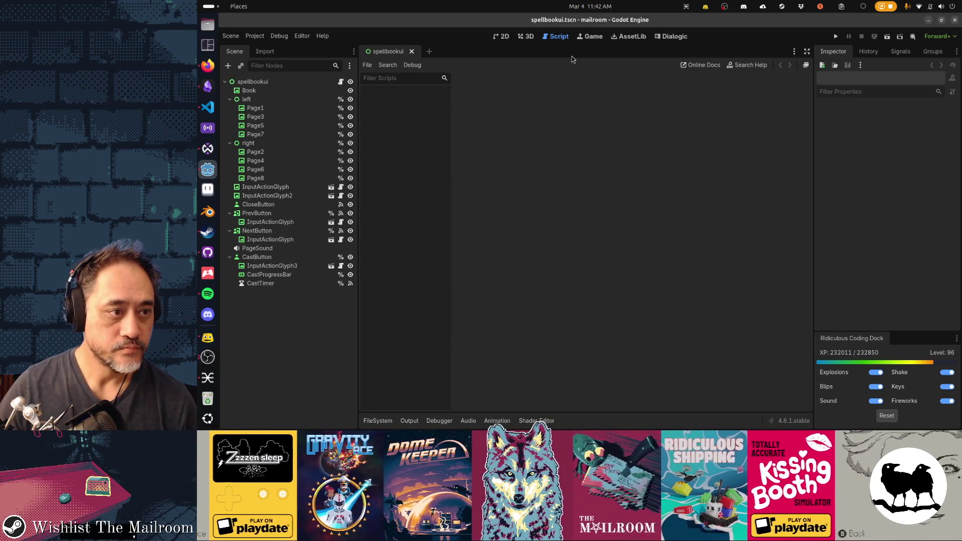
key("ctrl+F1")
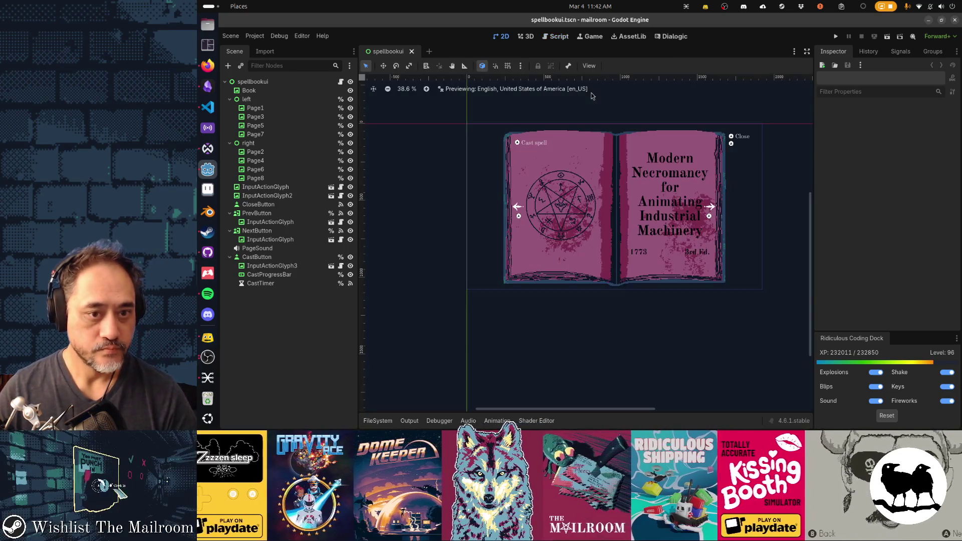
Step: Hide the Page1 pentagram and Page2 title pages via their eye icons, then select Page3
left_click(316, 110)
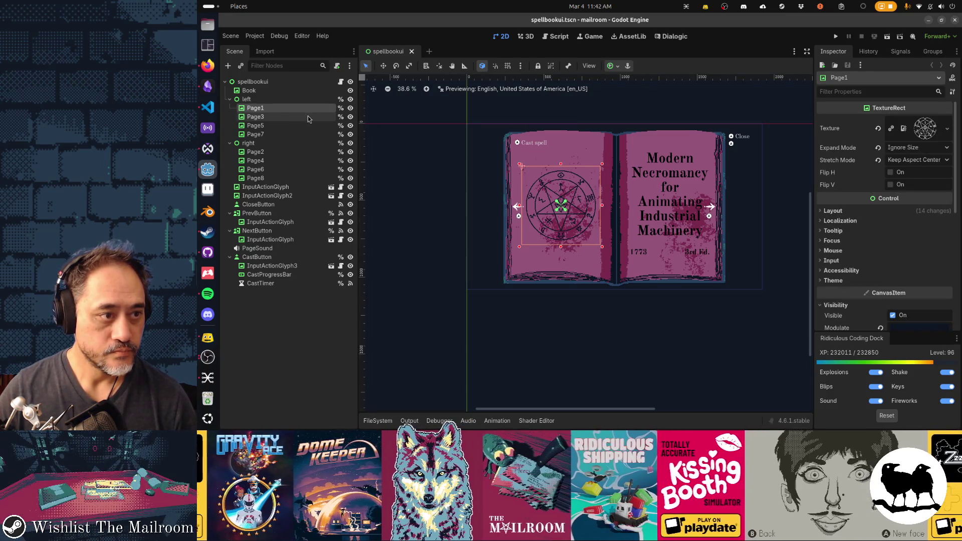
left_click(350, 110)
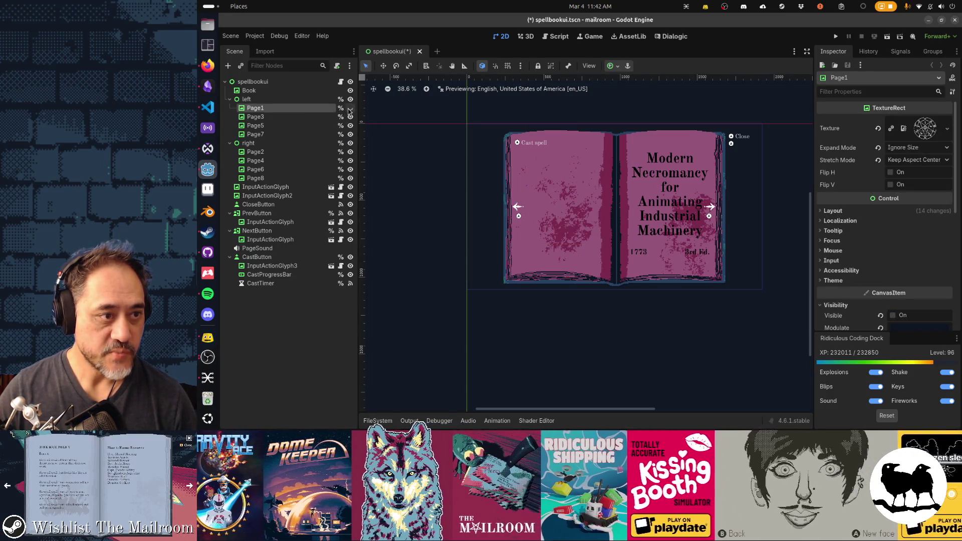
left_click(350, 152)
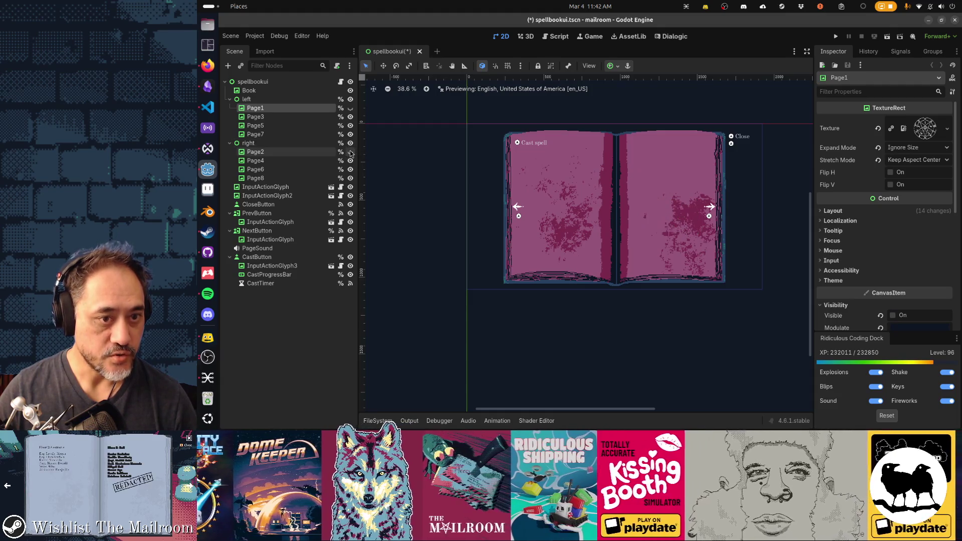
left_click(280, 118)
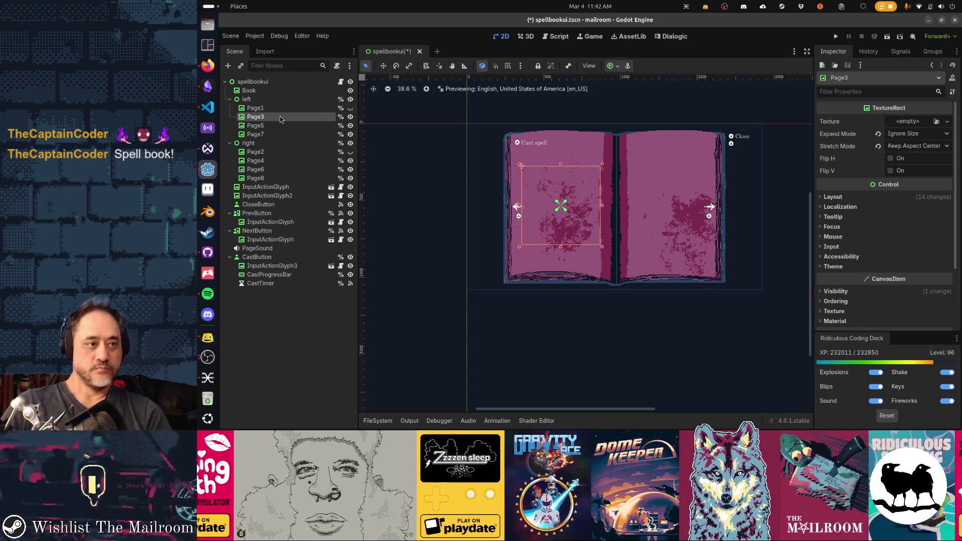
Step: Make Page1 and Page2 visible again with their eye icons in the Scene dock
left_click(280, 110)
left_click(350, 109)
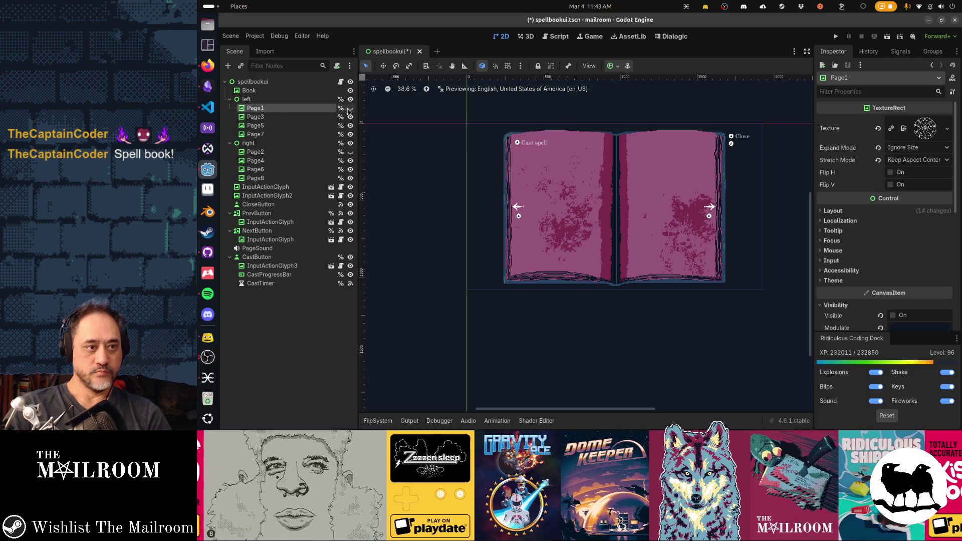
left_click(350, 152)
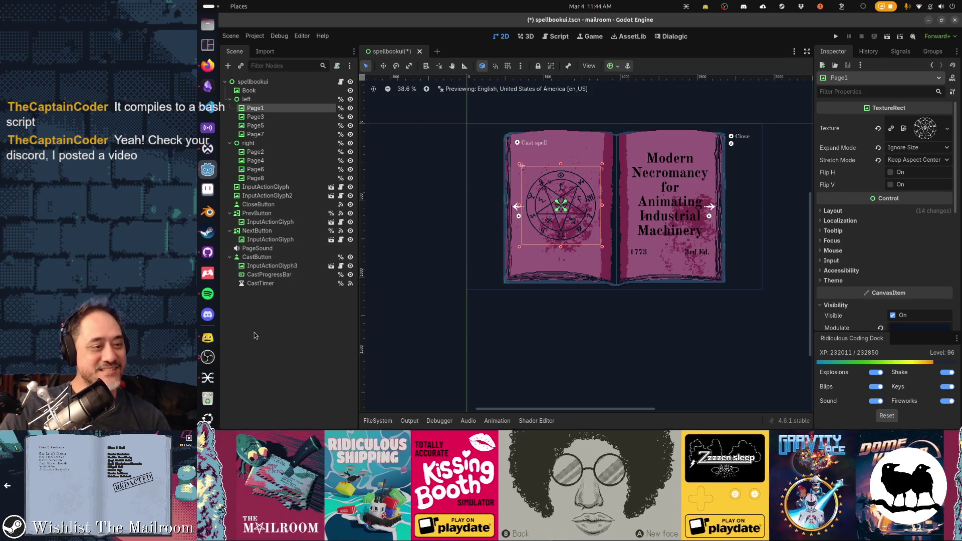
Step: Bring up Discord and play the #share-your-work video in full screen
key("super")
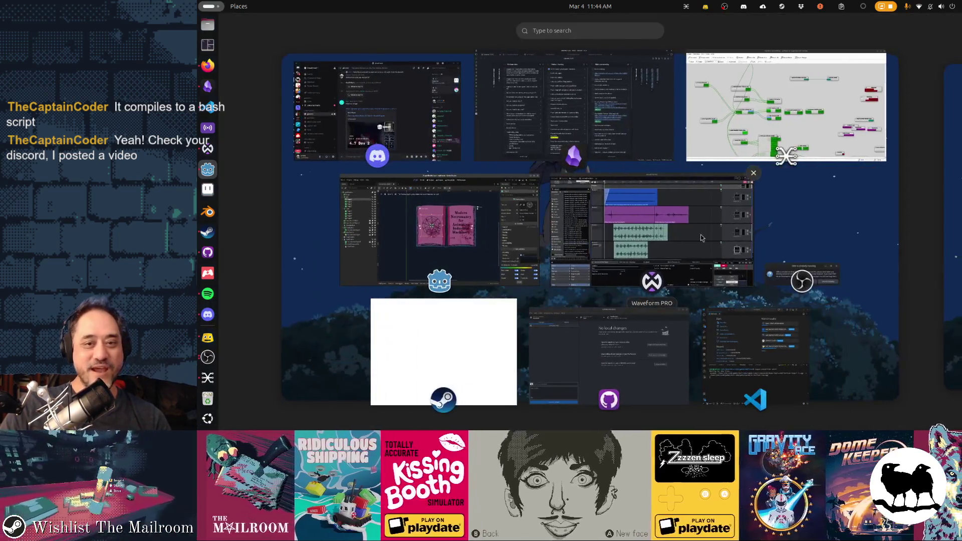
key("super")
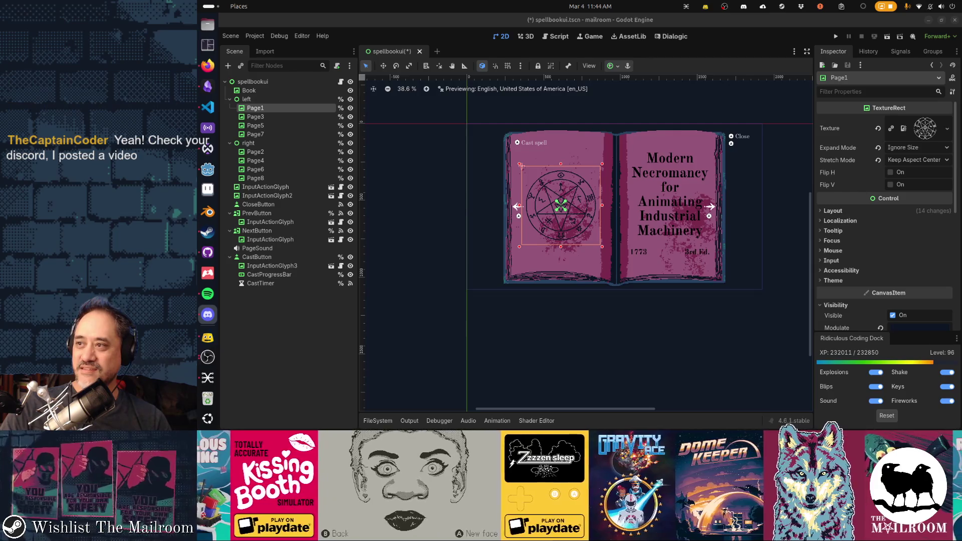
left_click(744, 6)
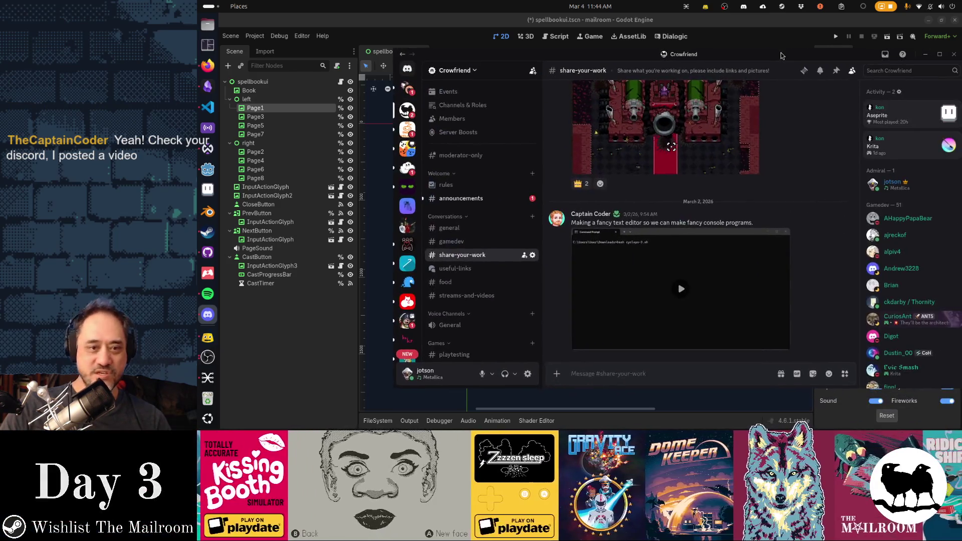
left_click(644, 294)
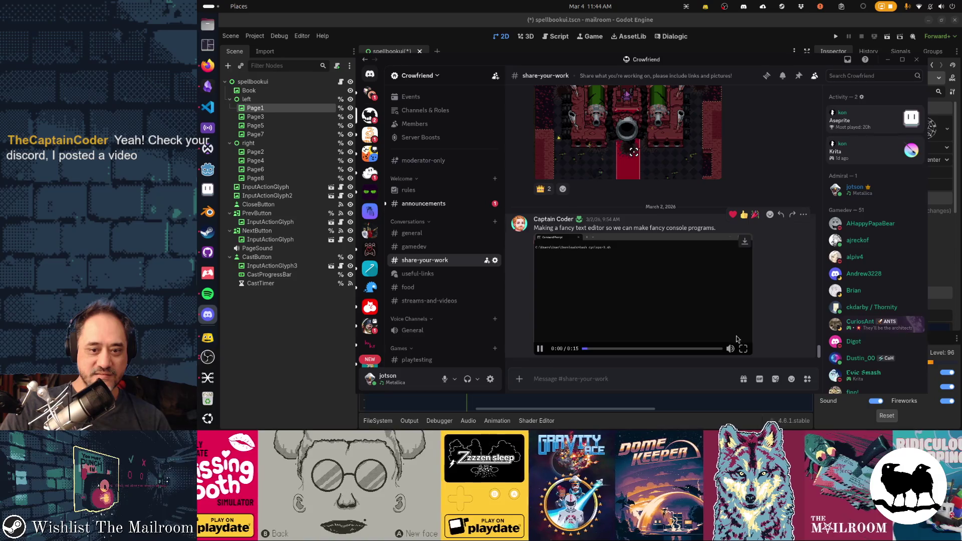
left_click(744, 348)
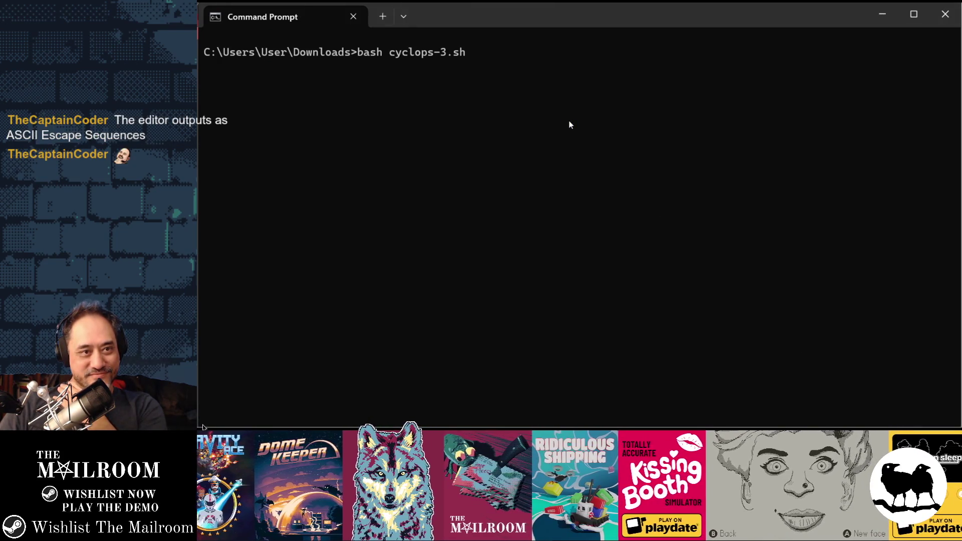
Step: Watch the 15-second video to its end, then exit full screen with Esc
key("Return")
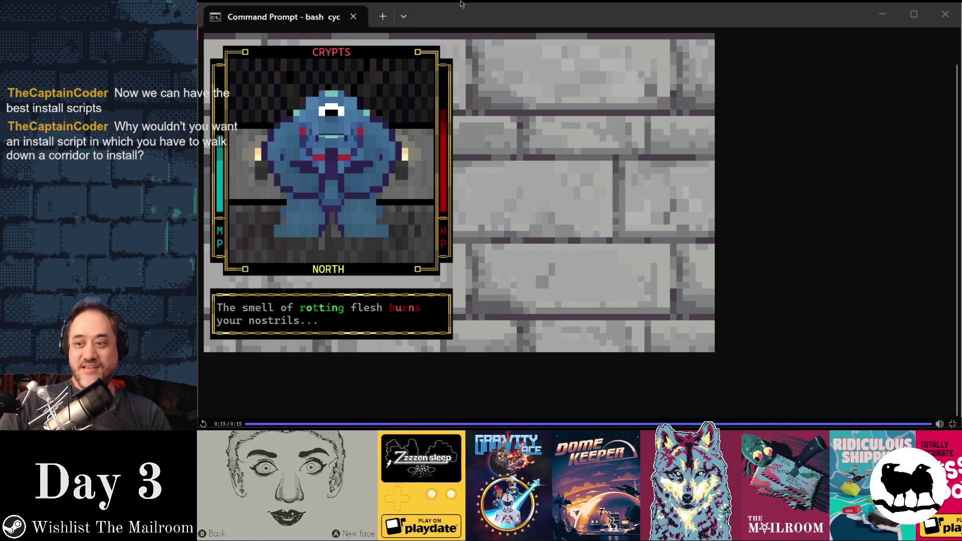
key("Escape")
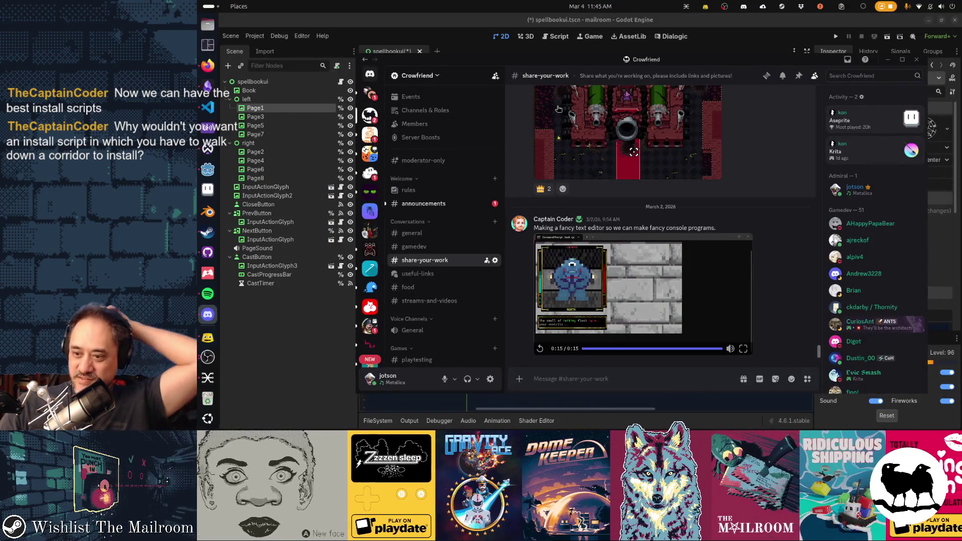
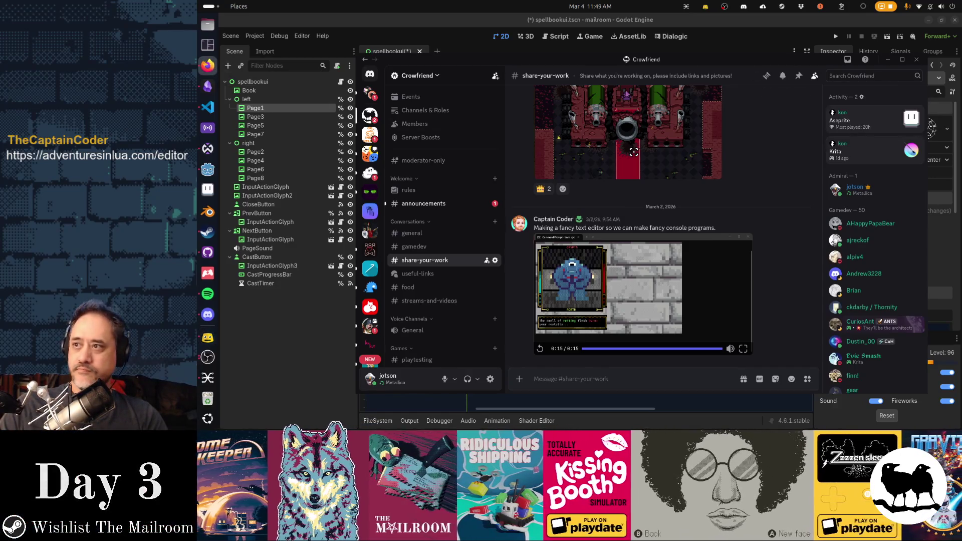
Step: Bring the Firefox window with the Adventures in Lua editor forward and shift it slightly left
left_click(208, 65)
left_click_drag(685, 33, 676, 31)
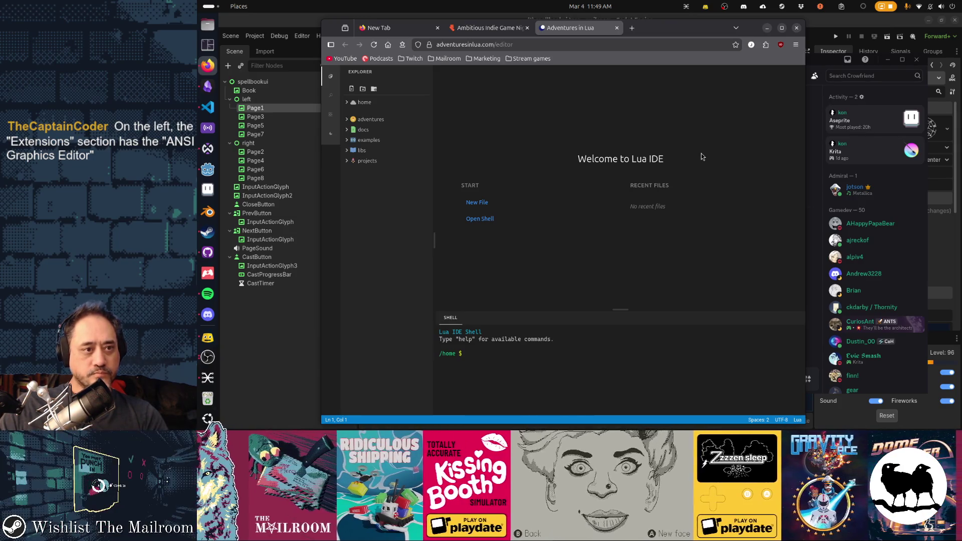
Step: Open the adventures lesson index 00_index.md, then run help in the shell to list its commands
left_click(351, 120)
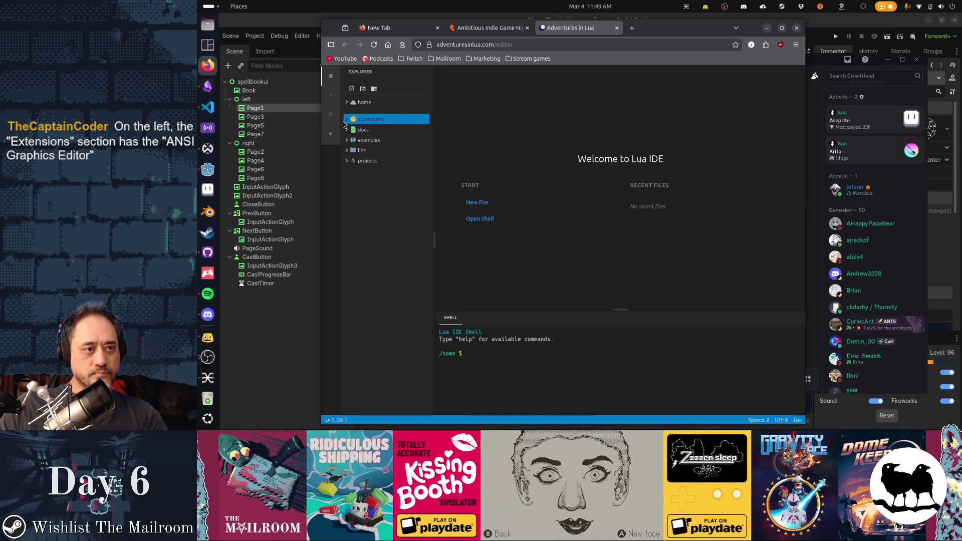
left_click(374, 131)
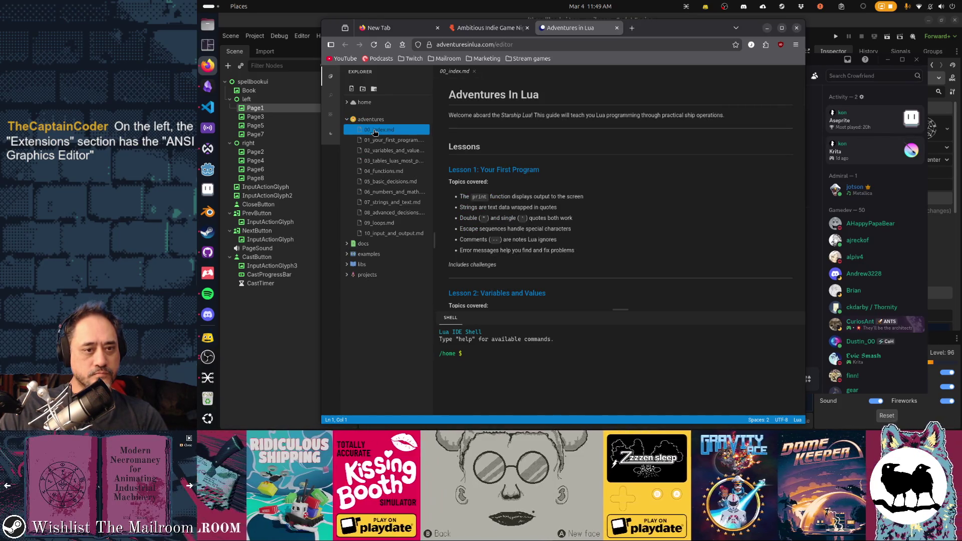
left_click(521, 359)
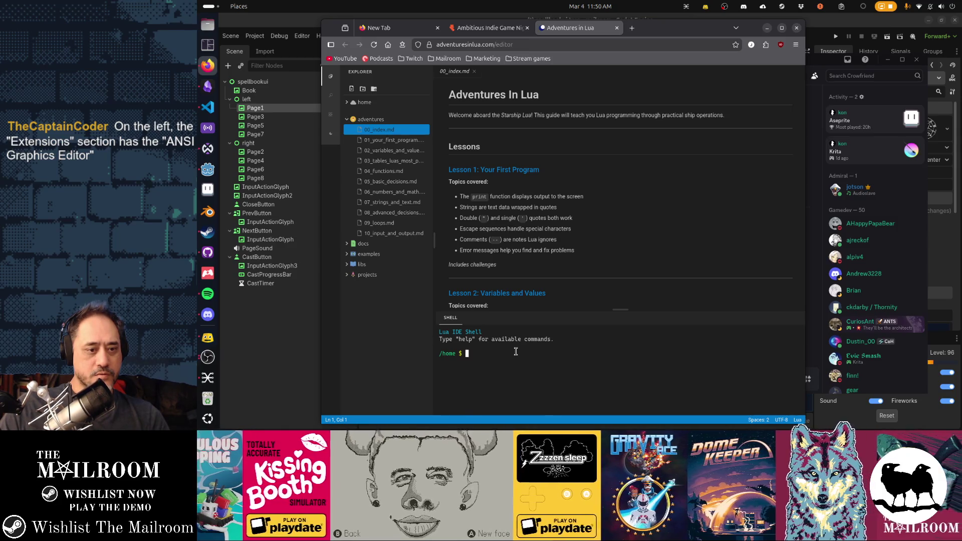
type("help")
key("Return")
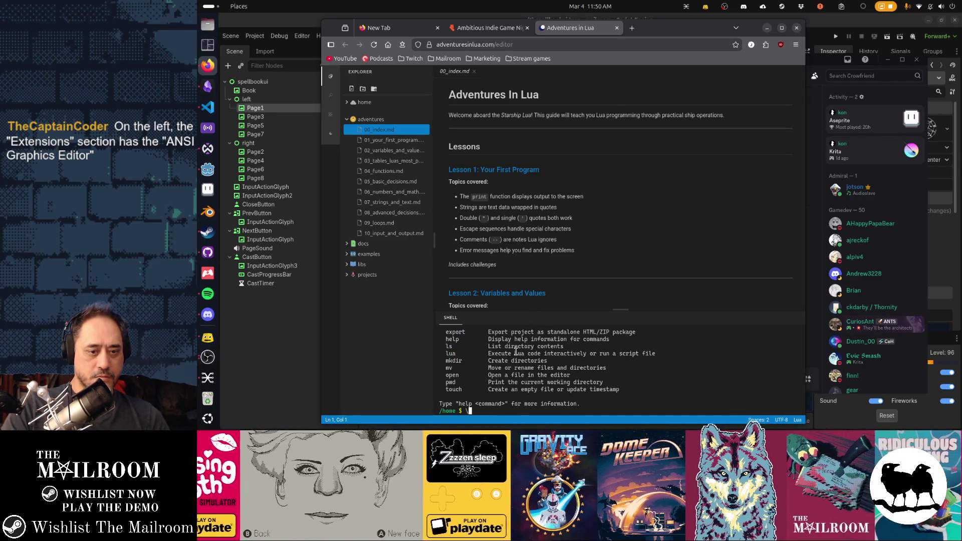
Step: Explore the home directory with ls and ls -l, and show the help command list again
type("ls")
key("Return")
type("l")
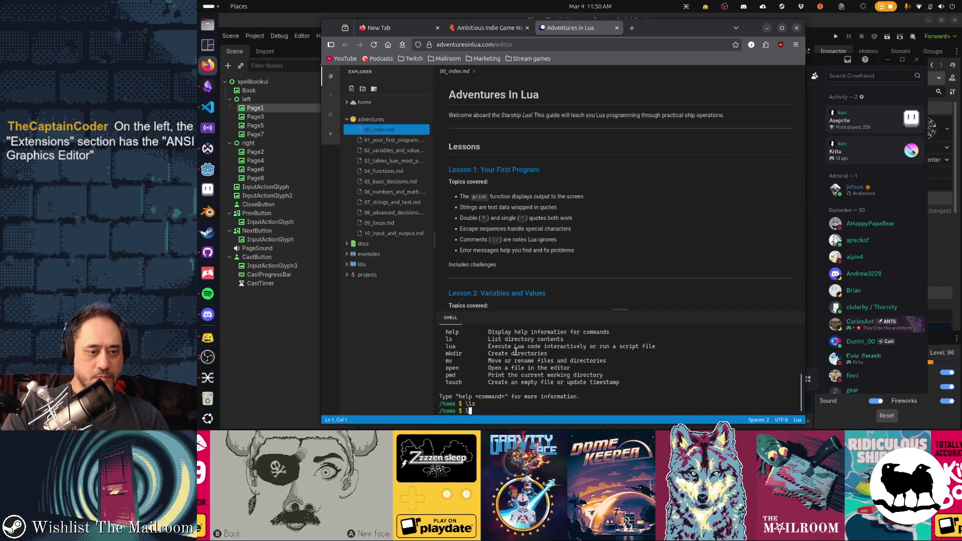
type("s")
key("Return")
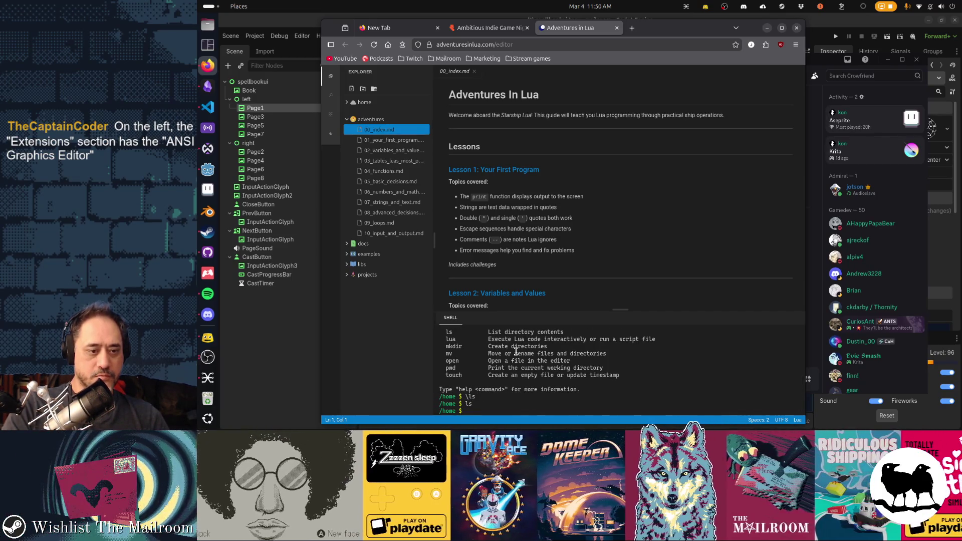
type("ls -l")
key("Return")
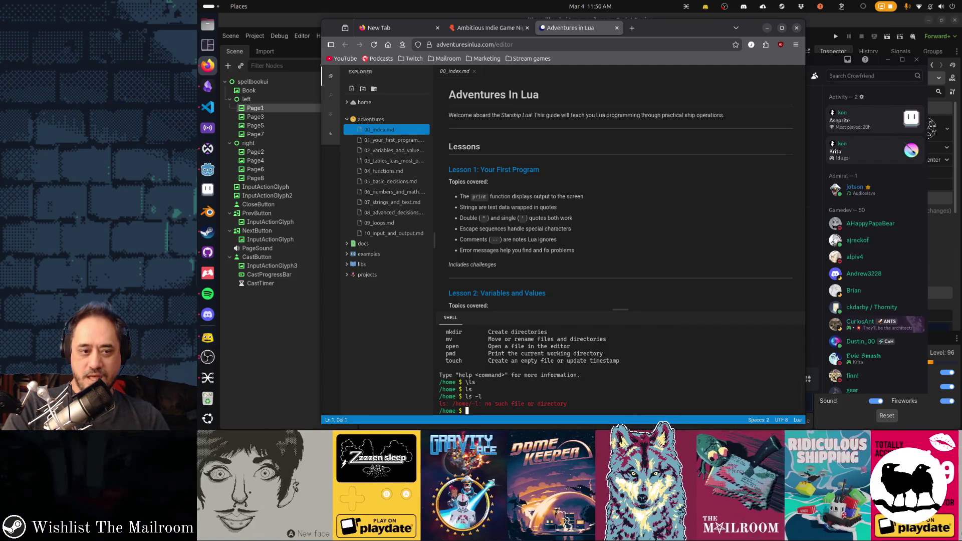
type("ls")
key("Return")
type("help")
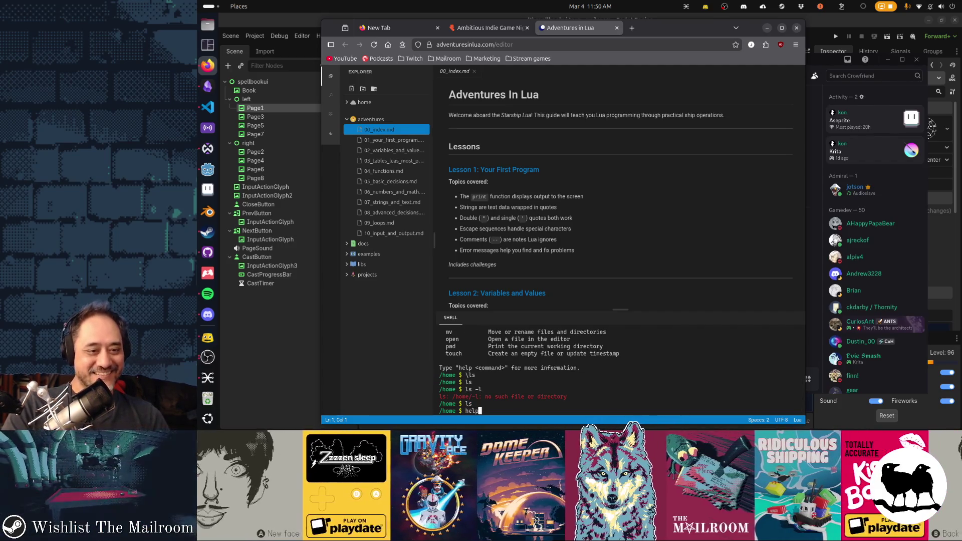
key("Return")
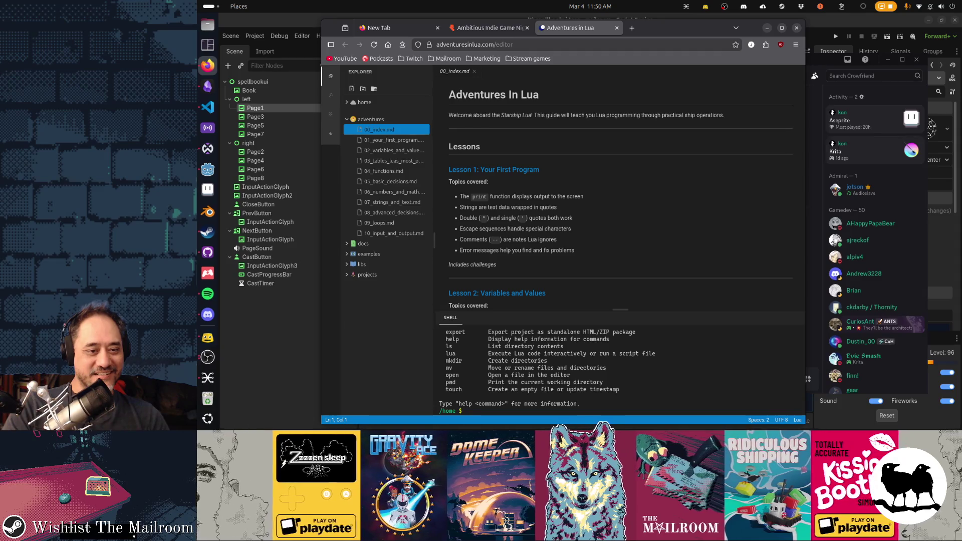
Step: Create an empty main.lua with touch and confirm with ls that it's listed in /home
type("touchmain.lu")
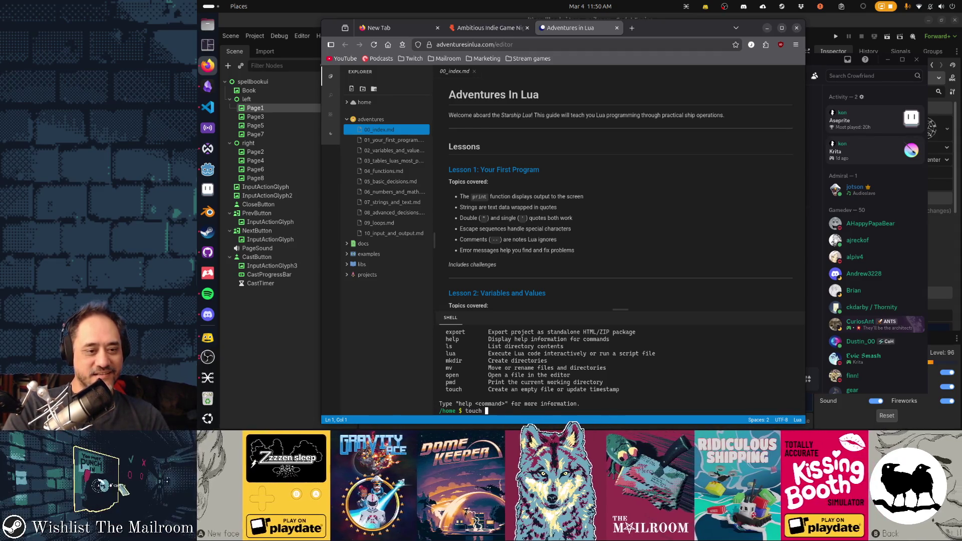
type("a")
key("Return")
type("ls")
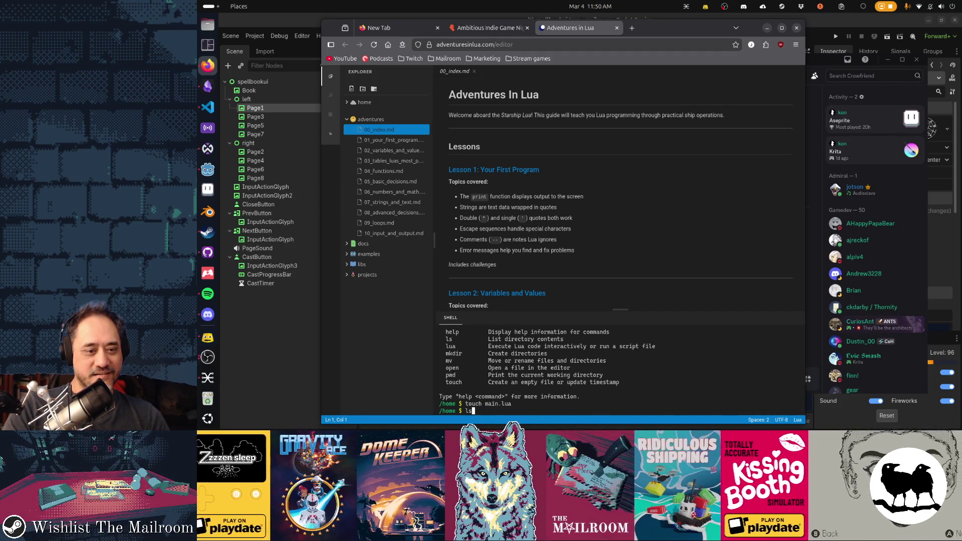
key("Return")
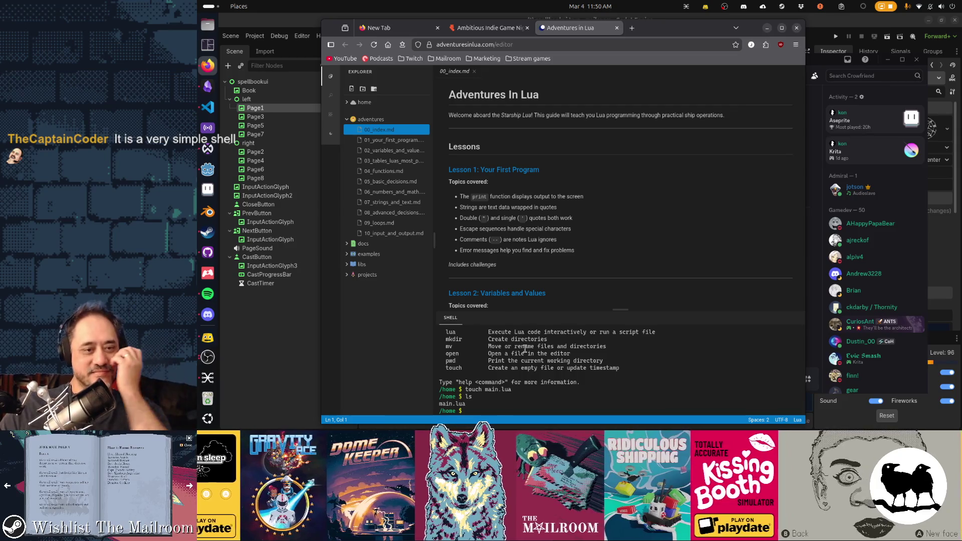
scroll(578, 371, "up", 3)
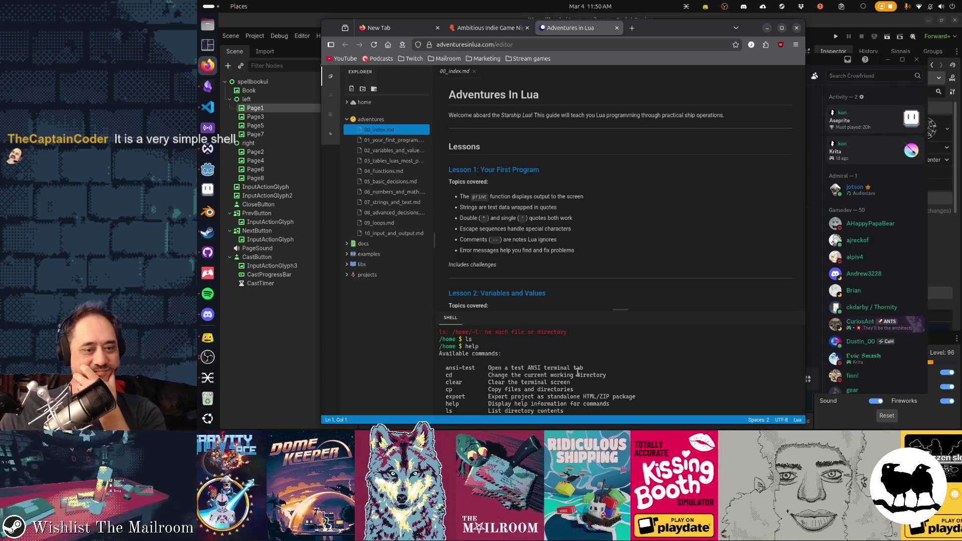
scroll(578, 371, "down", 2)
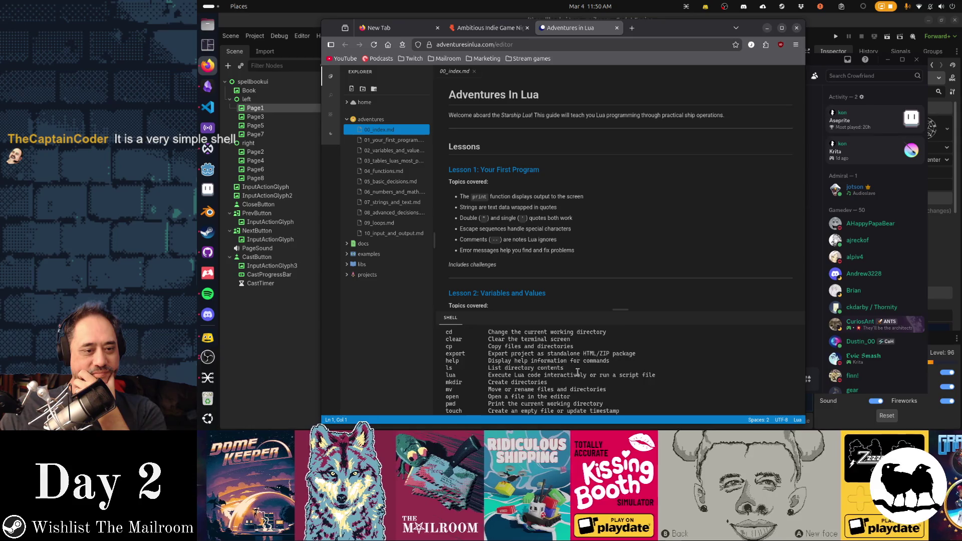
scroll(577, 372, "down", 2)
type("ls")
key("Return")
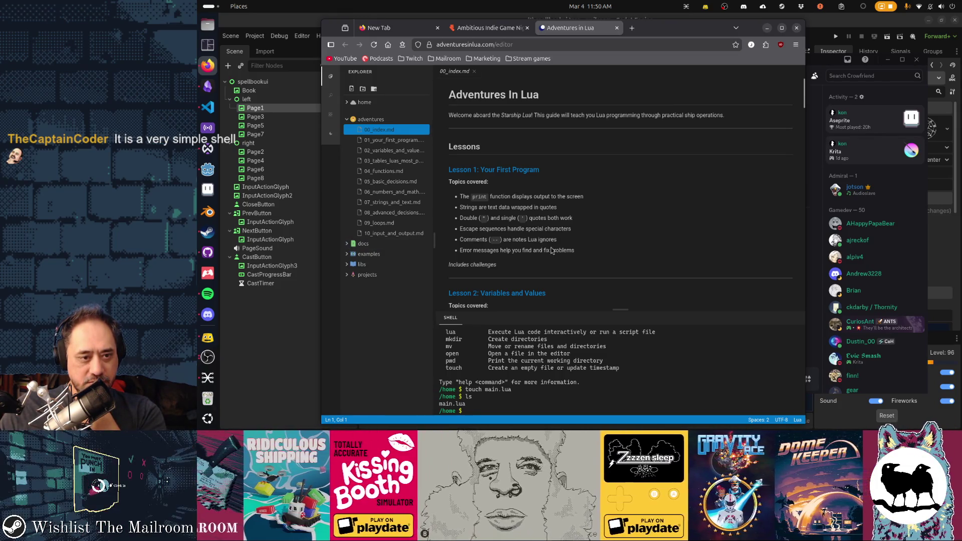
Step: Open 01_your_first_program.md and read down to the Running Lua Programs and Print Function sections
left_click(403, 141)
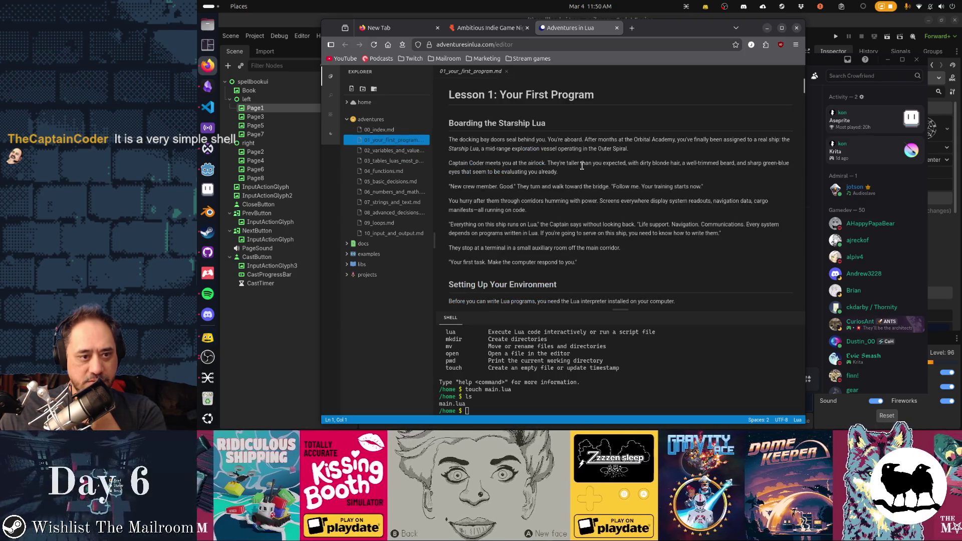
scroll(627, 193, "down", 3)
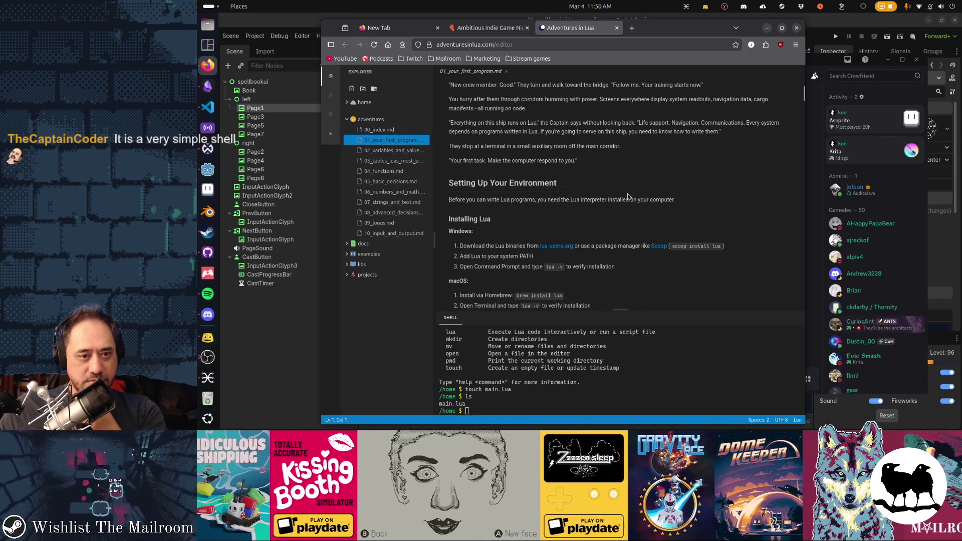
scroll(627, 195, "down", 2)
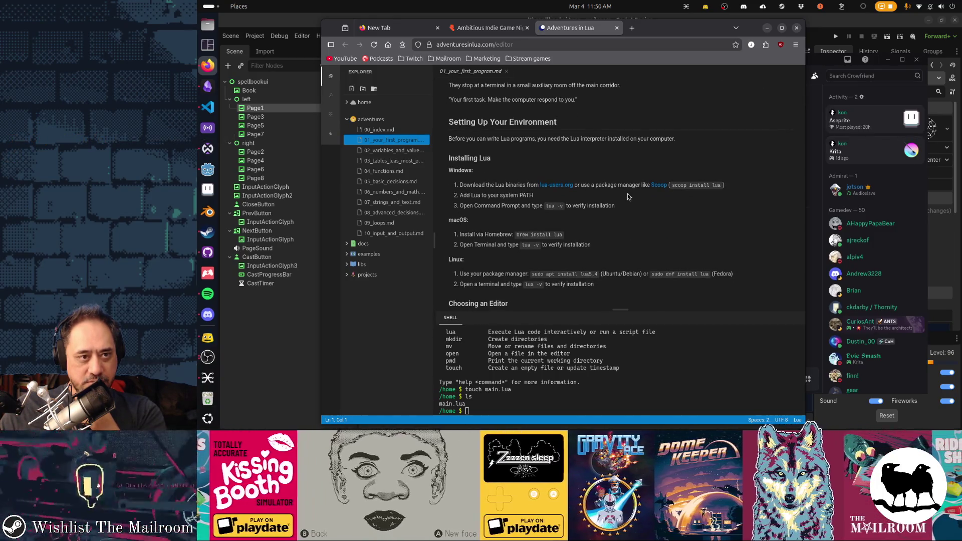
scroll(629, 196, "down", 4)
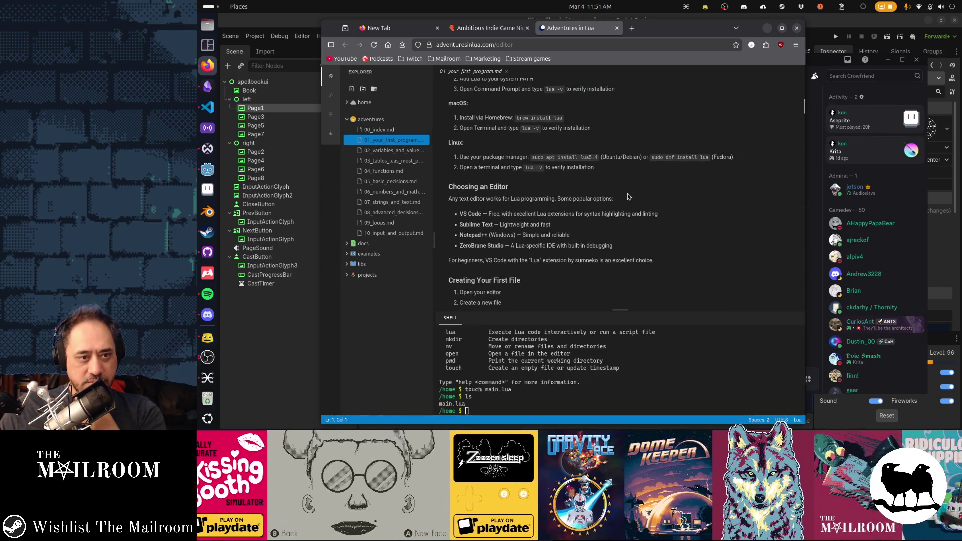
scroll(628, 196, "down", 3)
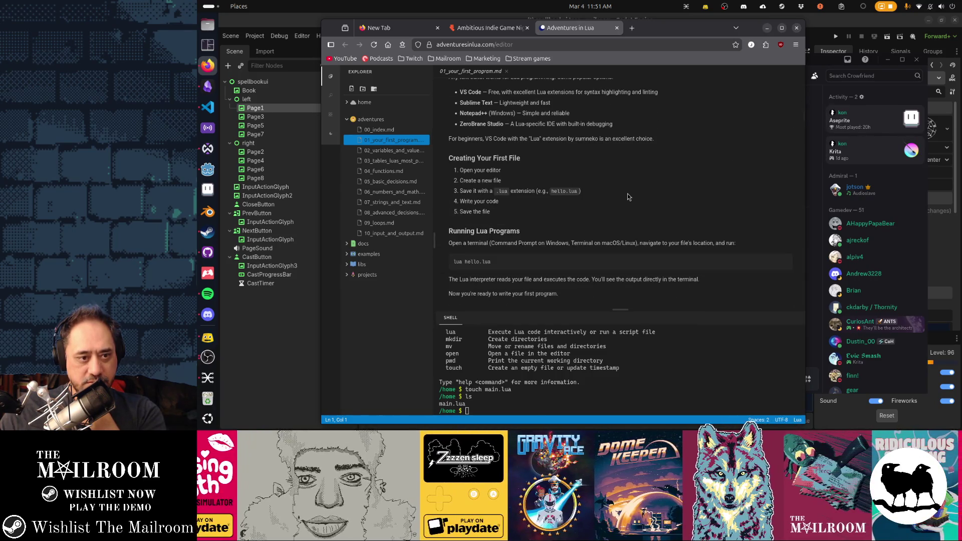
scroll(628, 196, "down", 3)
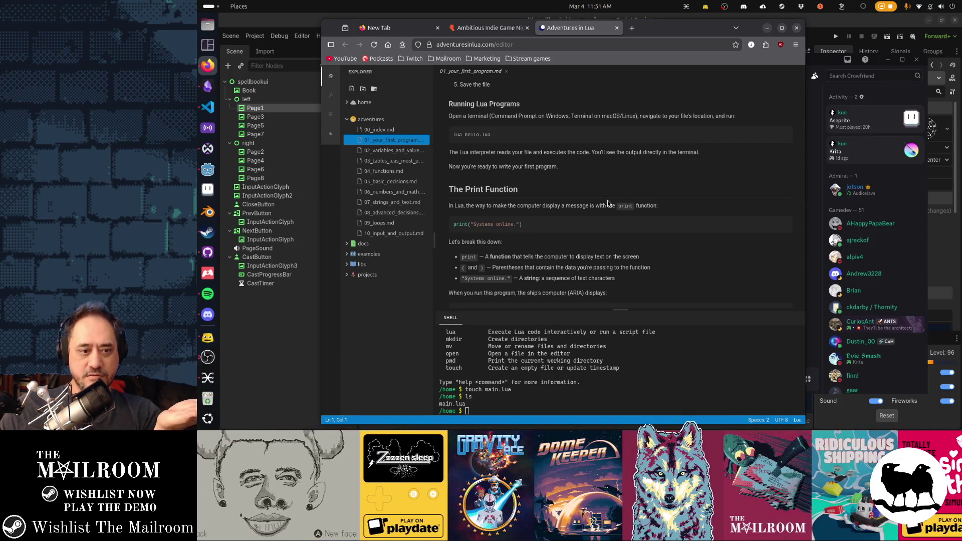
scroll(556, 358, "up", 2)
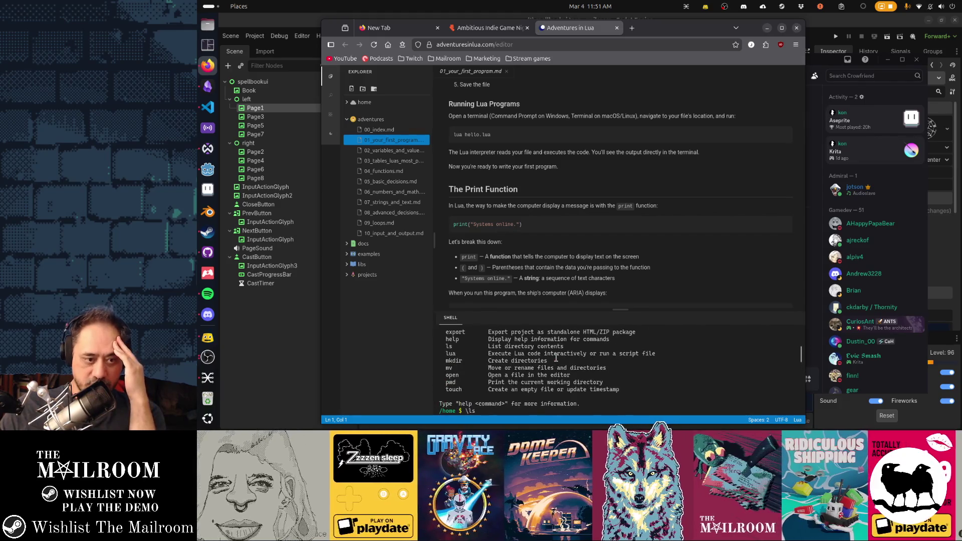
scroll(556, 358, "up", 3)
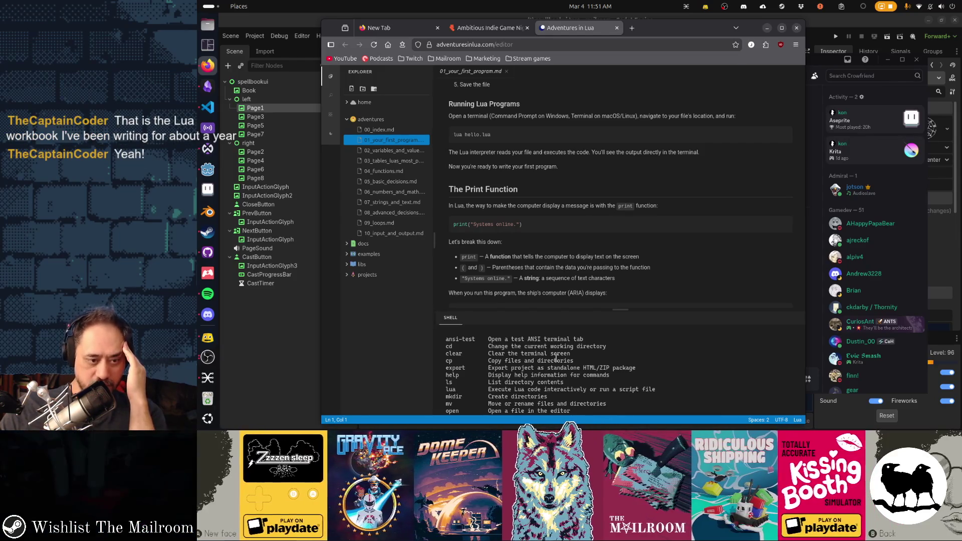
scroll(556, 358, "down", 3)
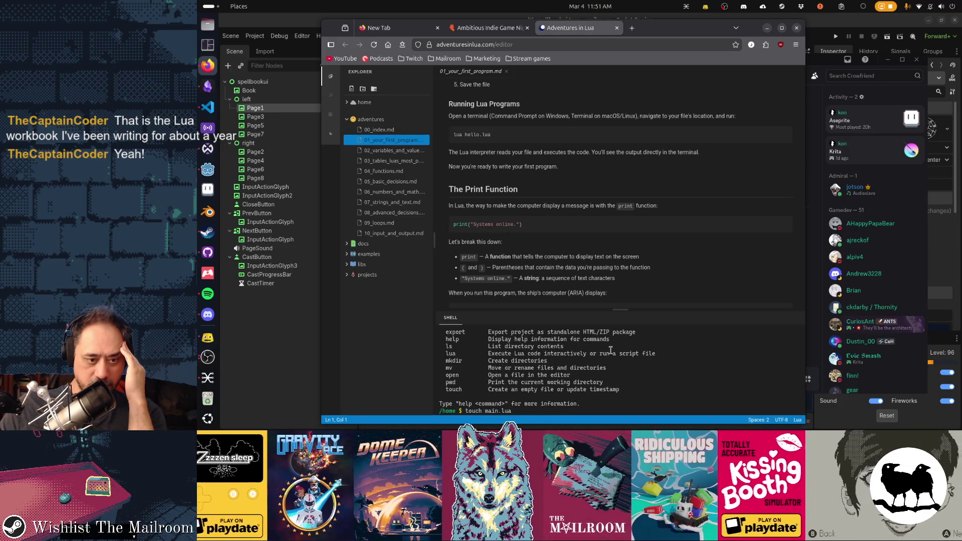
Step: Open main.lua from the shell and enter print("hello"); on line 2 below a blank first line
type("ome $ open m")
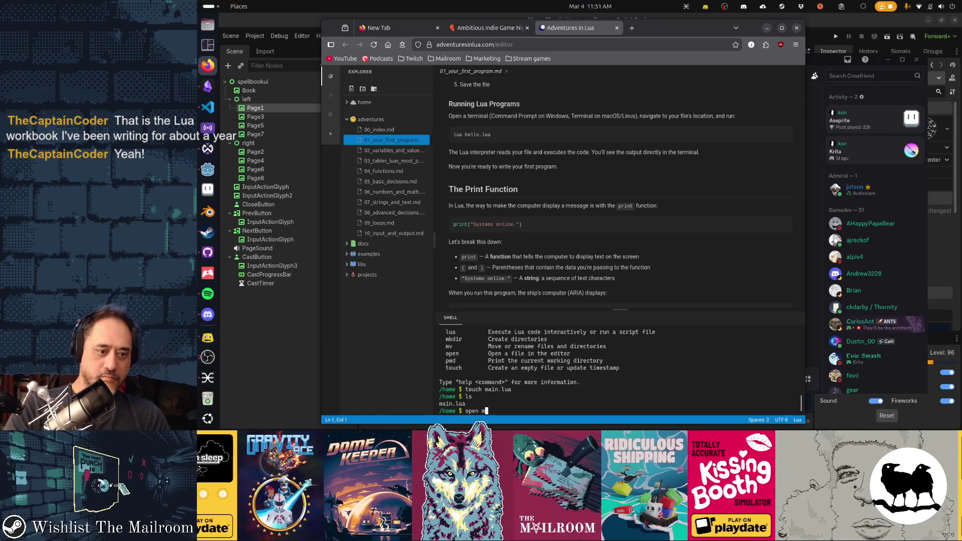
type("ain.lua")
key("Return")
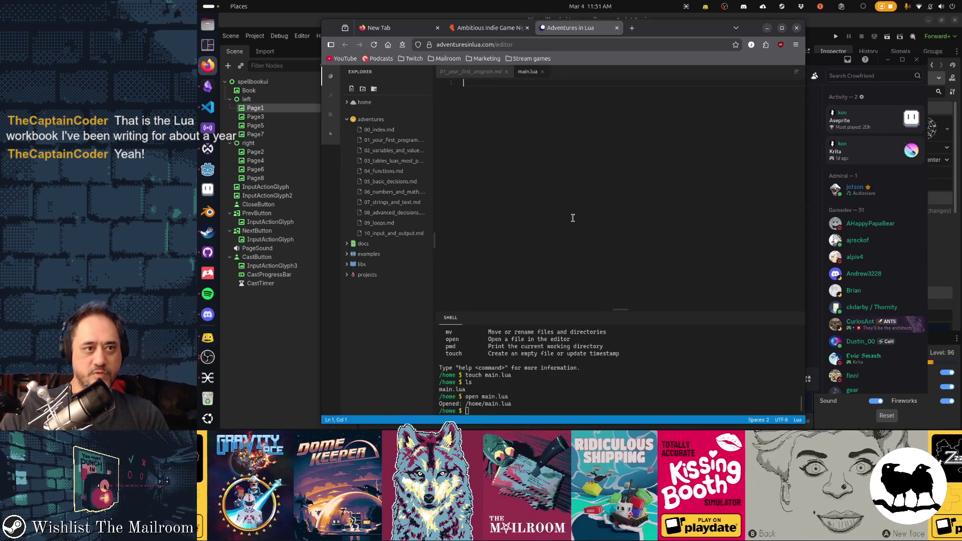
type("print(\"hello\");")
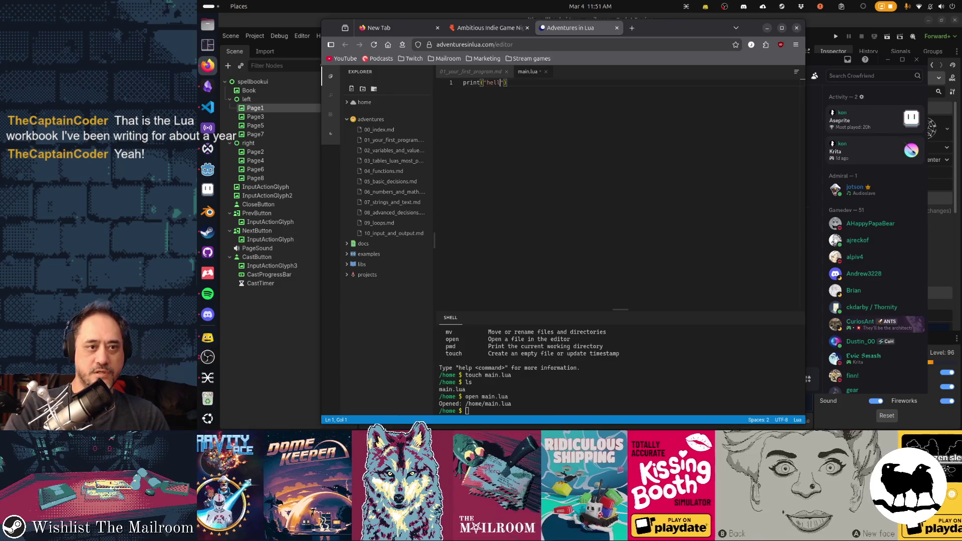
key("Home")
key("Return")
key("Up")
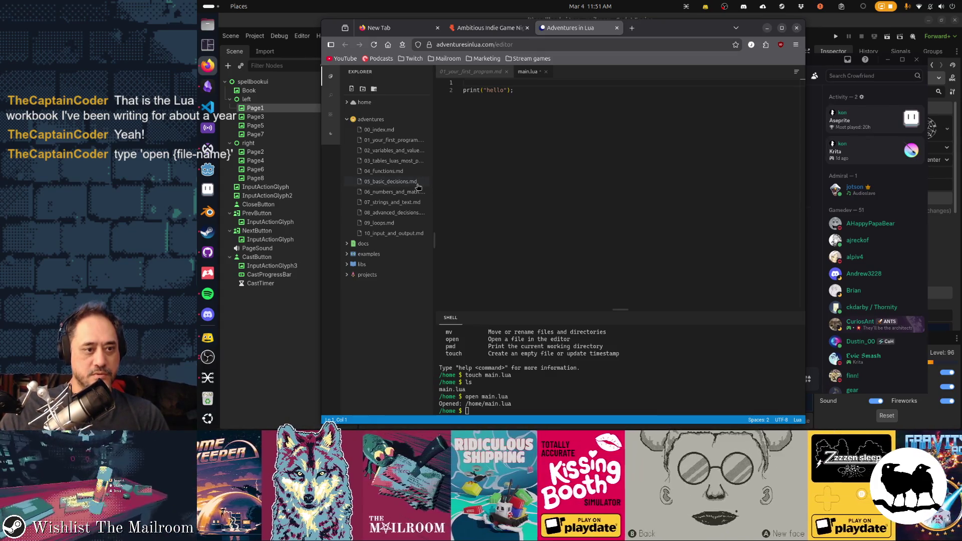
Step: Open the 09_loops.md lesson and select its countdown while loop example
left_click(399, 223)
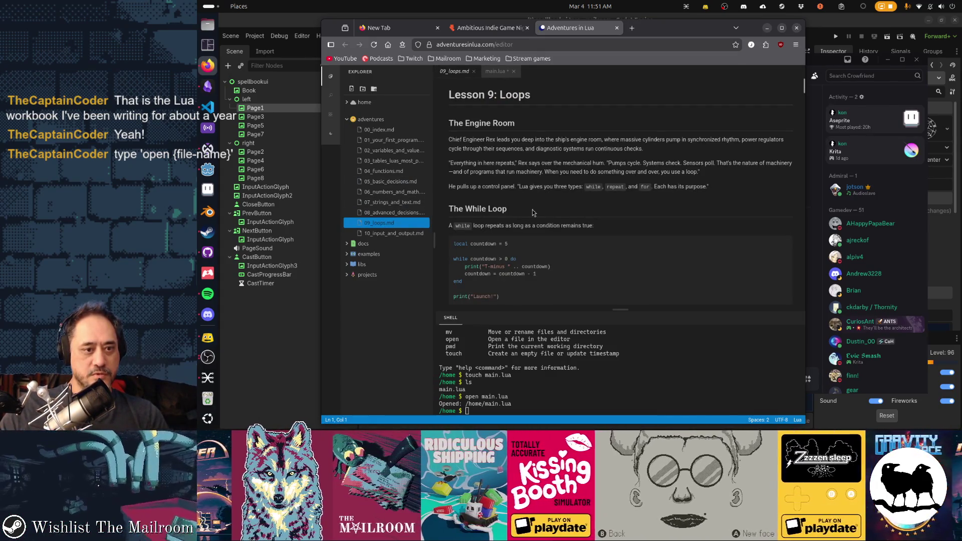
scroll(591, 215, "down", 1)
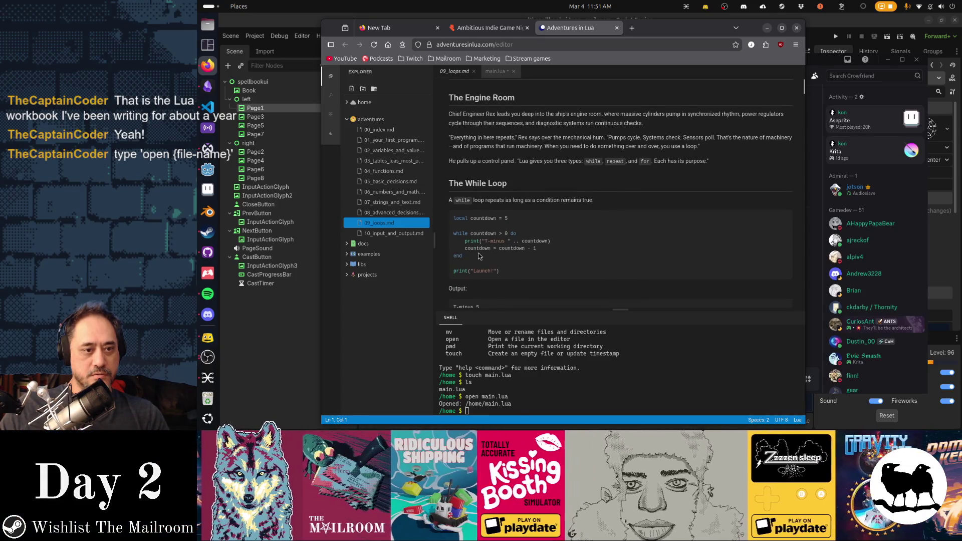
left_click_drag(477, 258, 448, 217)
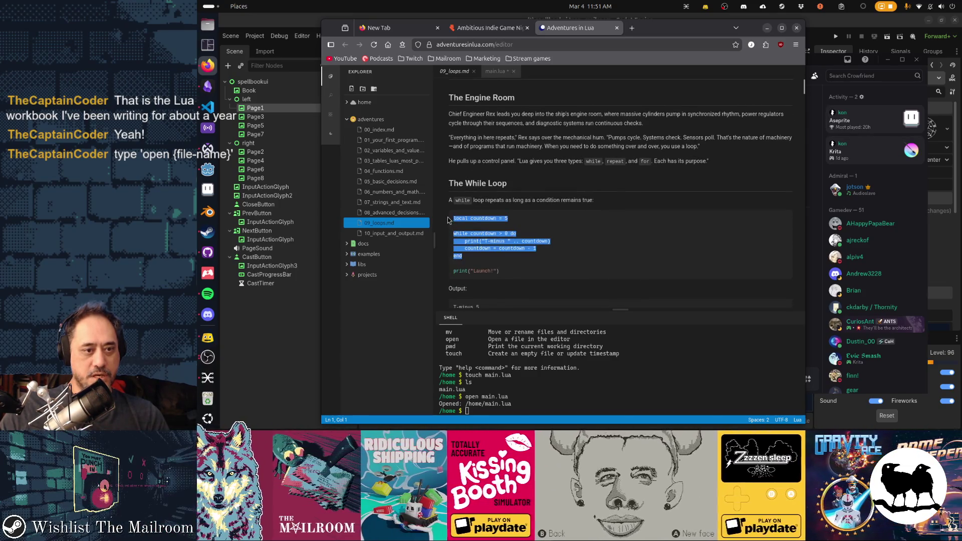
Step: Reopen main.lua, paste in the countdown loop, and delete the leftover hello print line
left_click(574, 391)
key("Up")
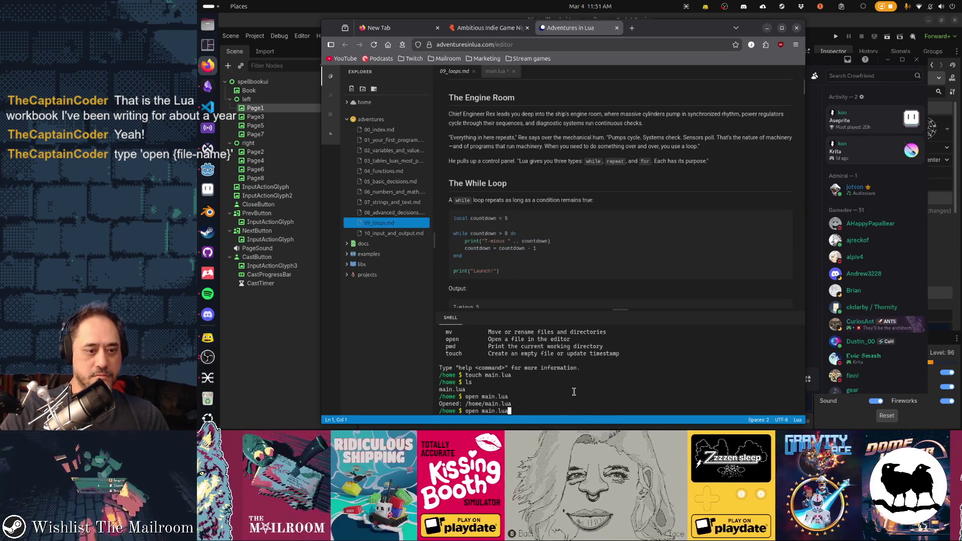
key("Return")
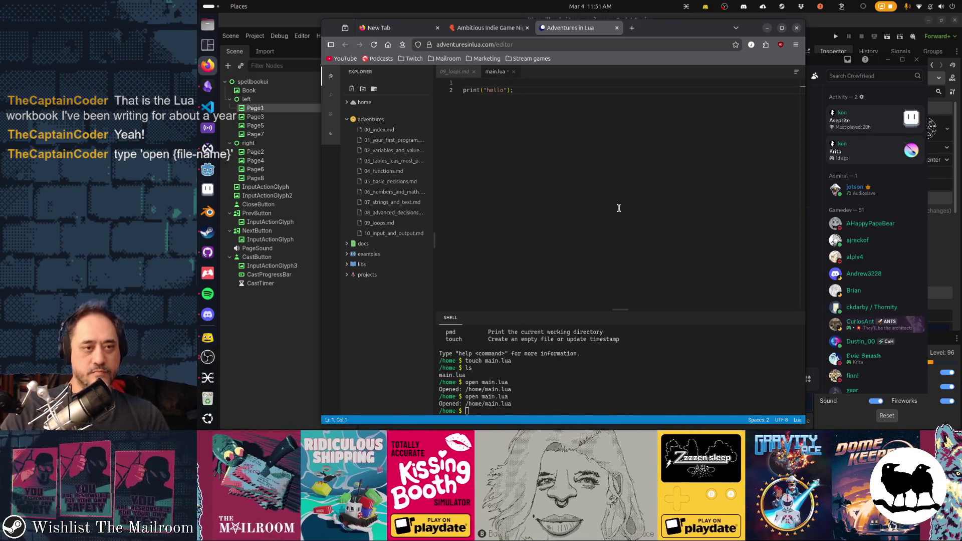
type("local countdown = 5  while countdown > 0 do     print(\"T-minus \" .. countdown)     countdown = countdown - 1 end")
key("shift+ctrl+End")
key("BackSpace")
key("BackSpace")
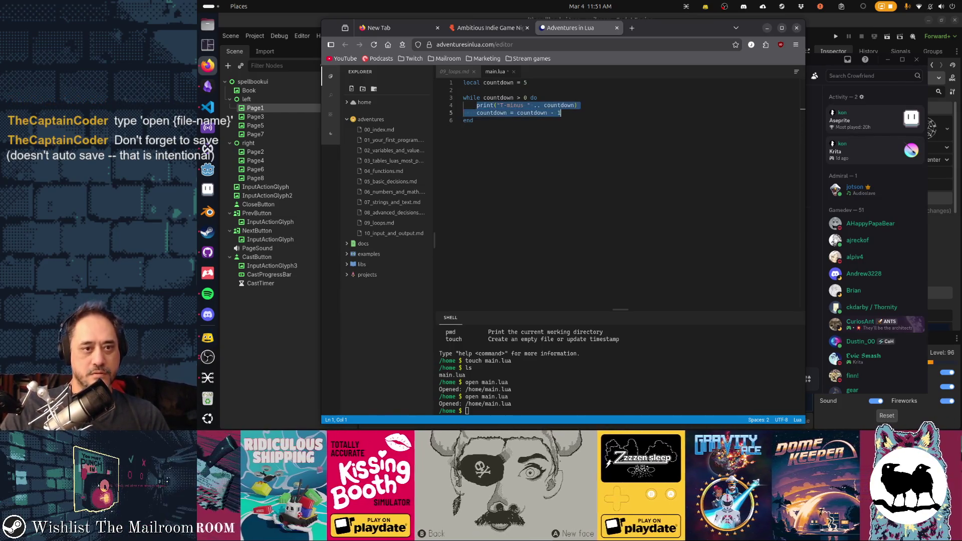
Step: Reduce the loop body to print("hello"), removing the countdown decrement so the loop never ends
key("ctrl+z")
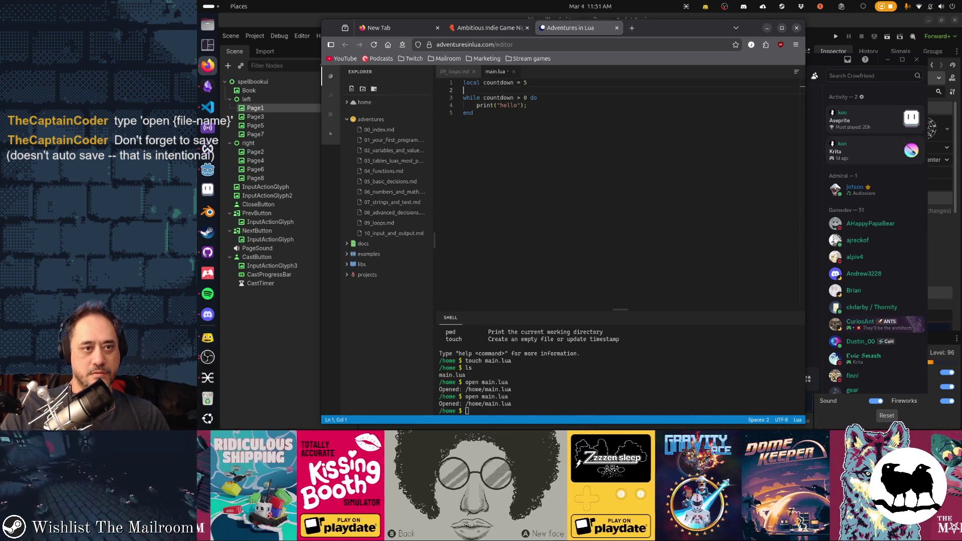
left_click(527, 83)
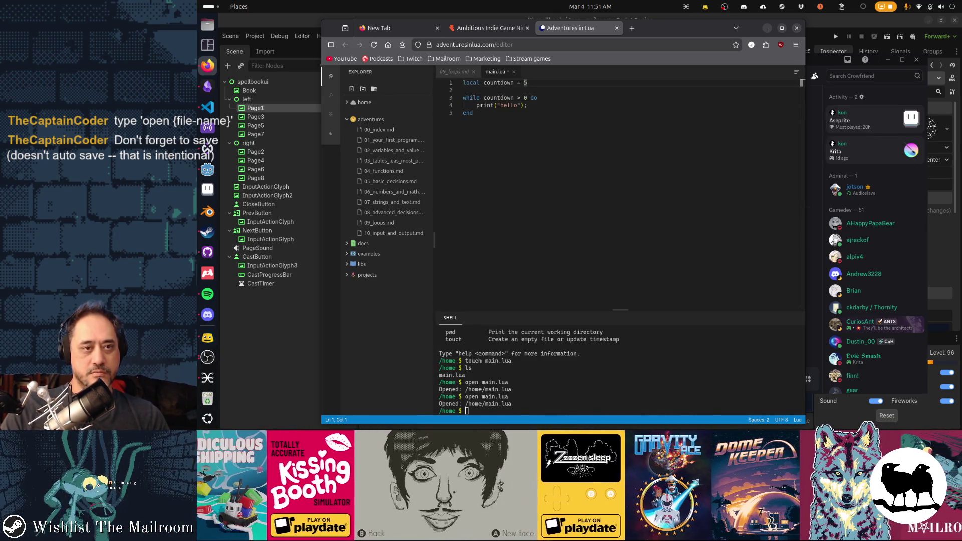
left_click(473, 113)
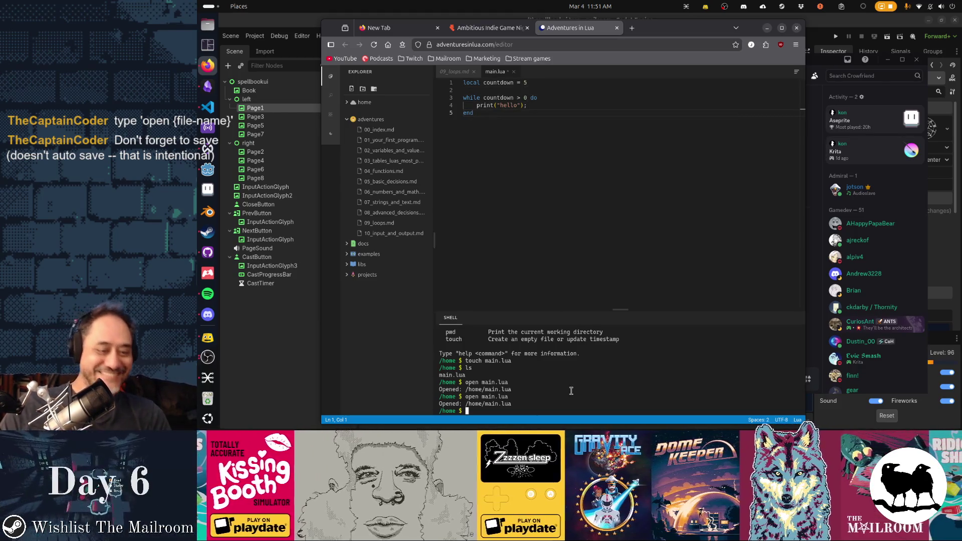
scroll(571, 391, "up", 2)
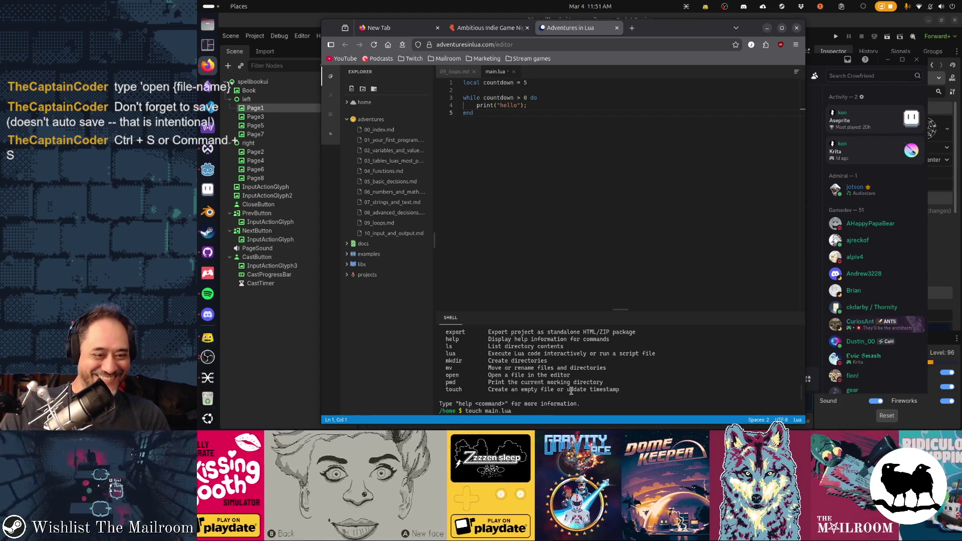
Step: Run lua main.lua in the shell
type("lua")
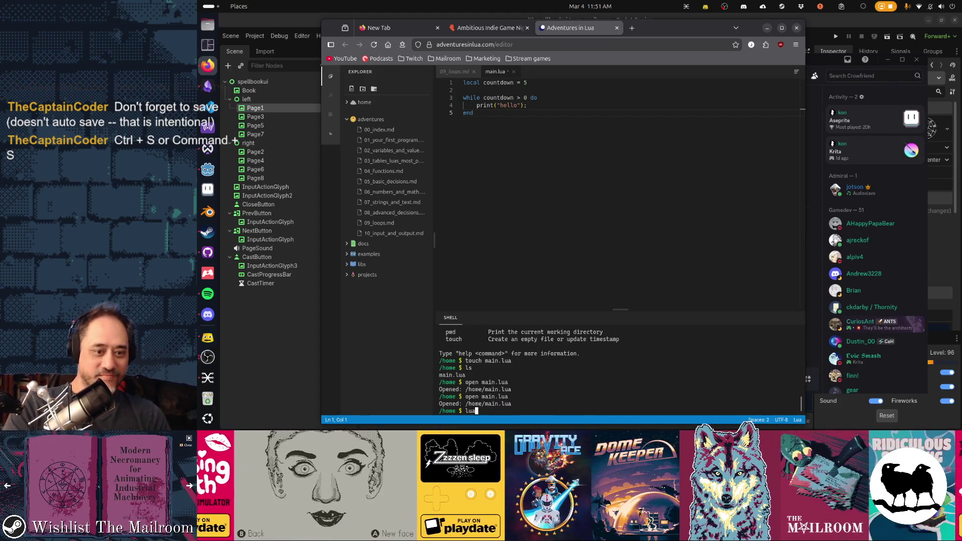
key("BackSpace")
key("BackSpace")
type("lua")
key("Return")
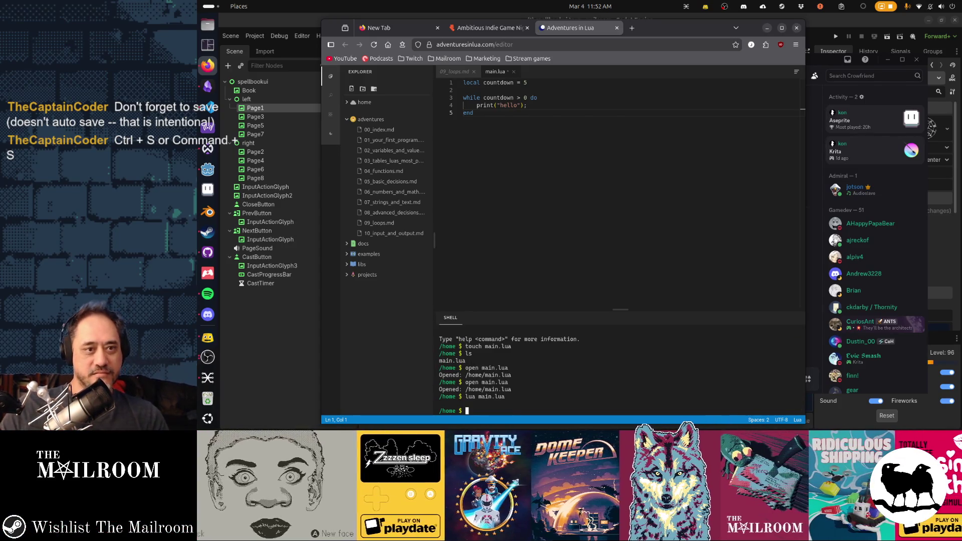
Step: Rerun lua main.lua, cancel the endless loop, and review the repeated hello output and instruction-limit error
scroll(619, 366, "up", 3)
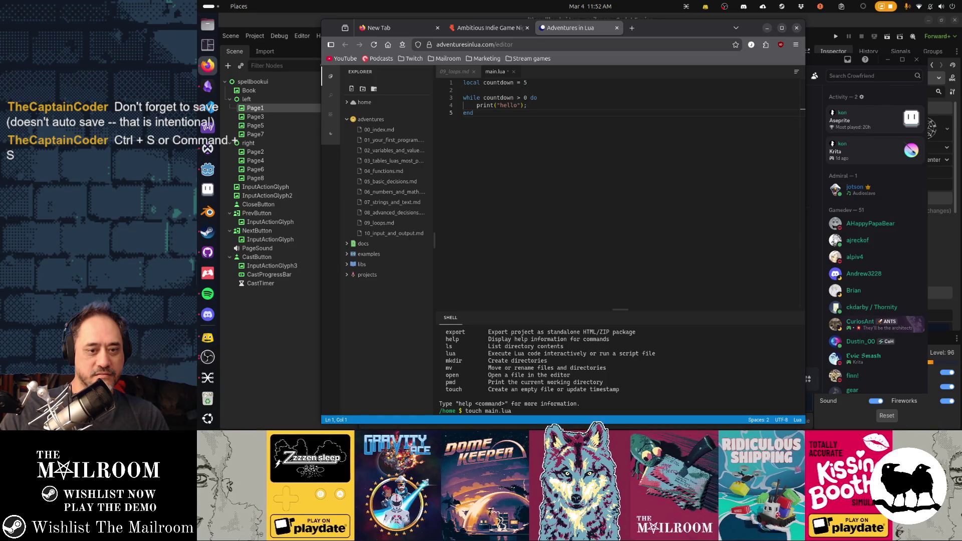
scroll(547, 371, "down", 3)
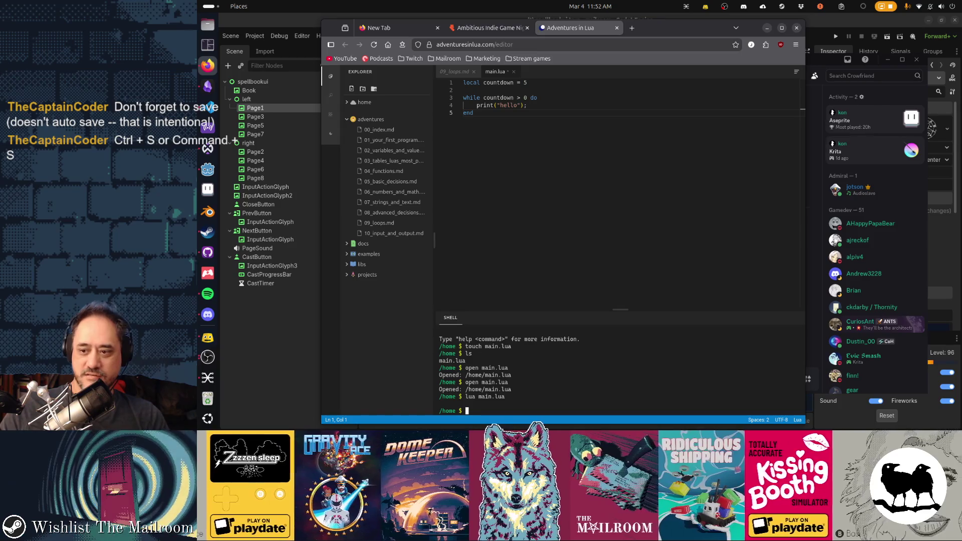
left_click(591, 370)
key("Up")
key("Return")
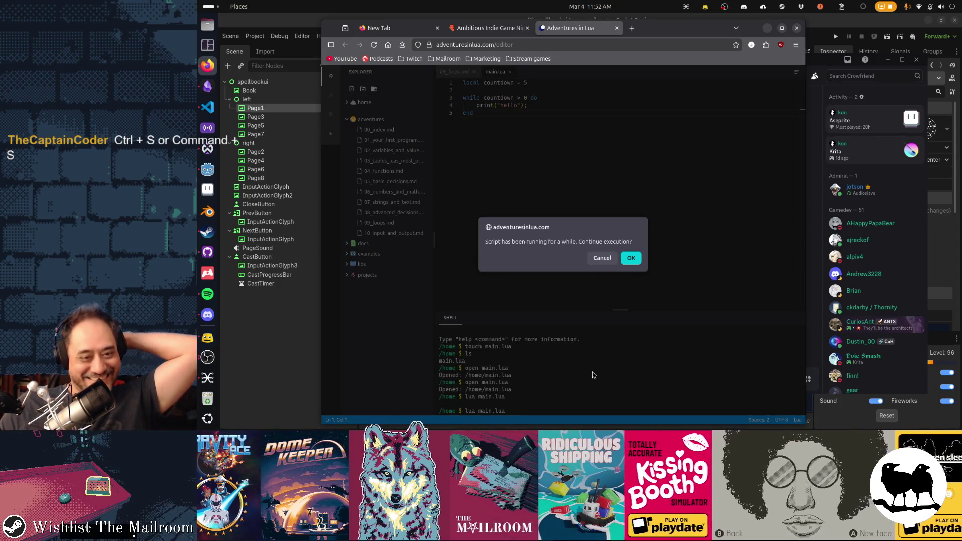
left_click(608, 259)
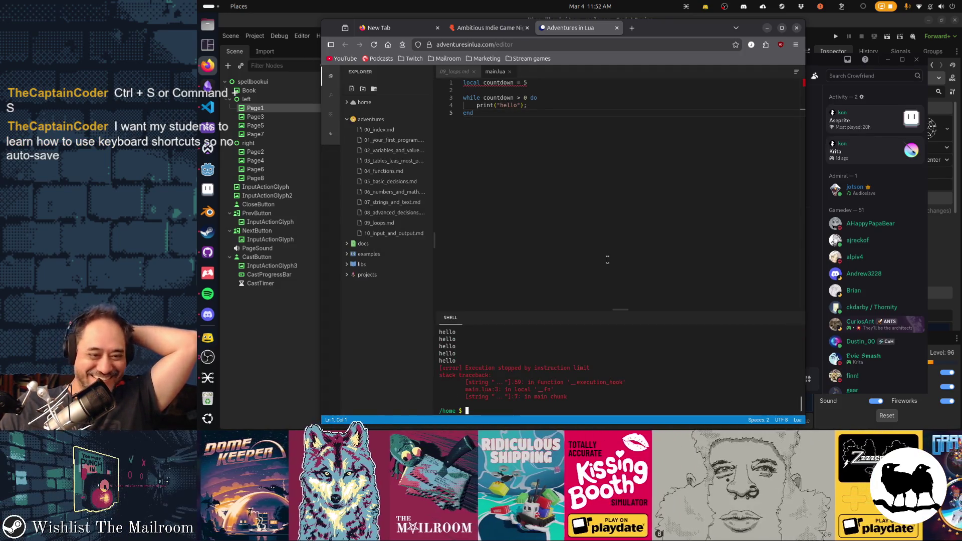
scroll(570, 371, "up", 2)
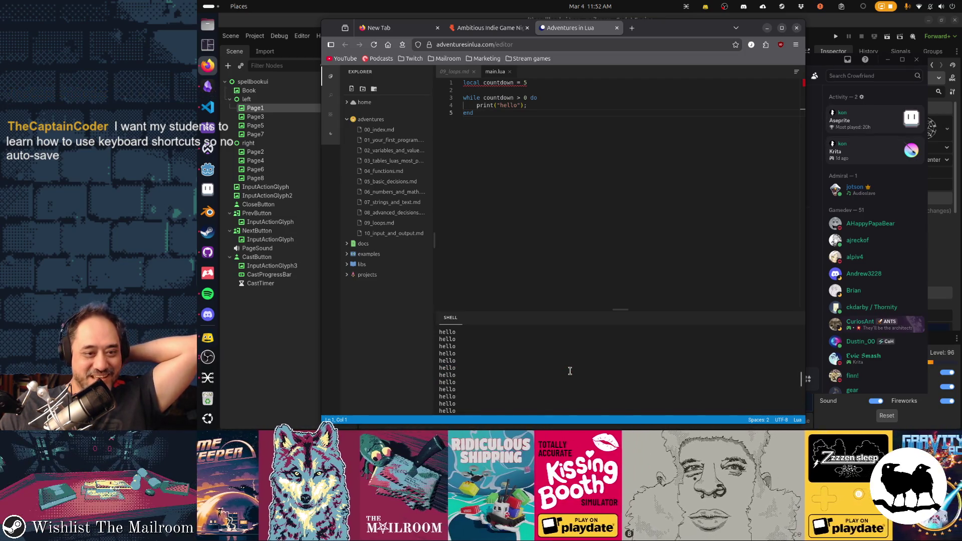
scroll(569, 371, "up", 3)
scroll(569, 371, "down", 5)
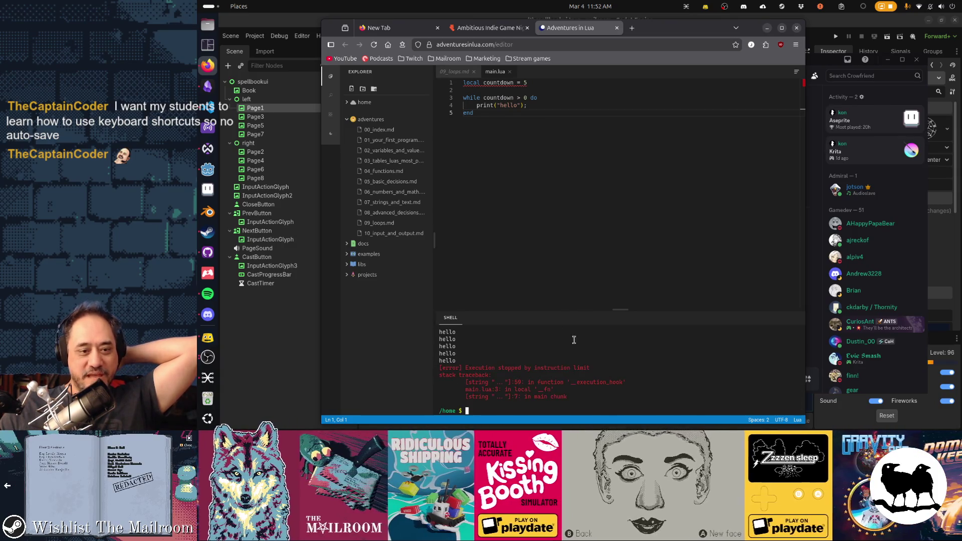
left_click(581, 187)
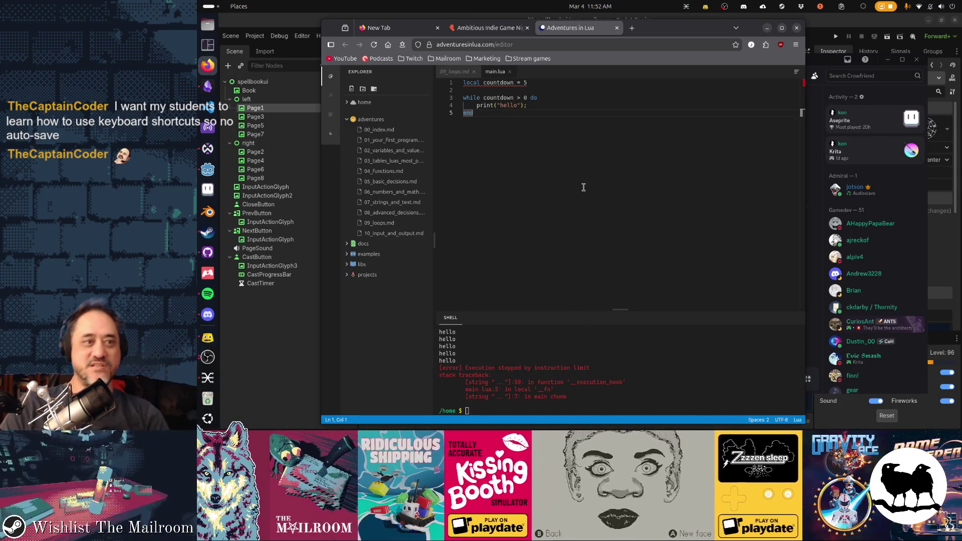
Step: Select all of main.lua and replace it with 10 PRINT "I AM AWESOME" and 20 GOTO 10
key("ctrl+a")
type("10")
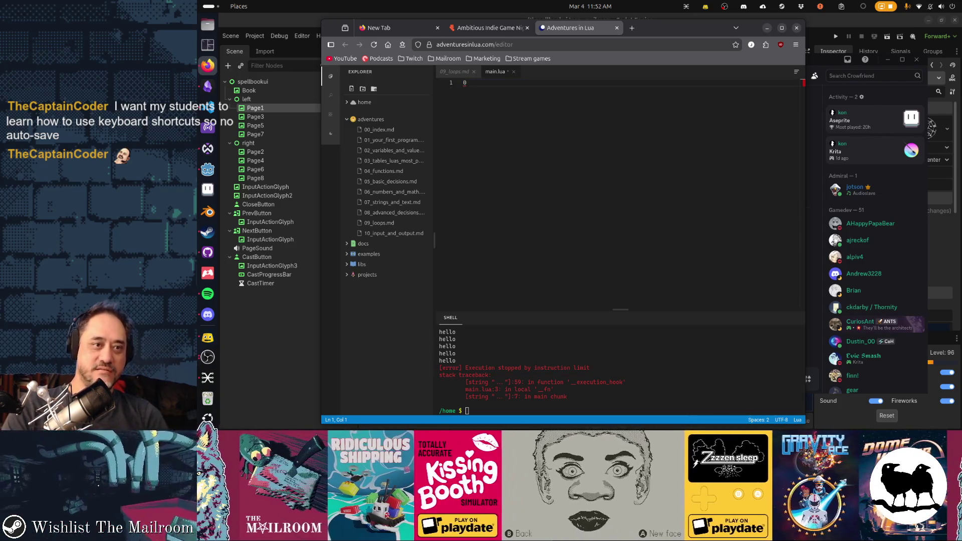
type("PRINT")
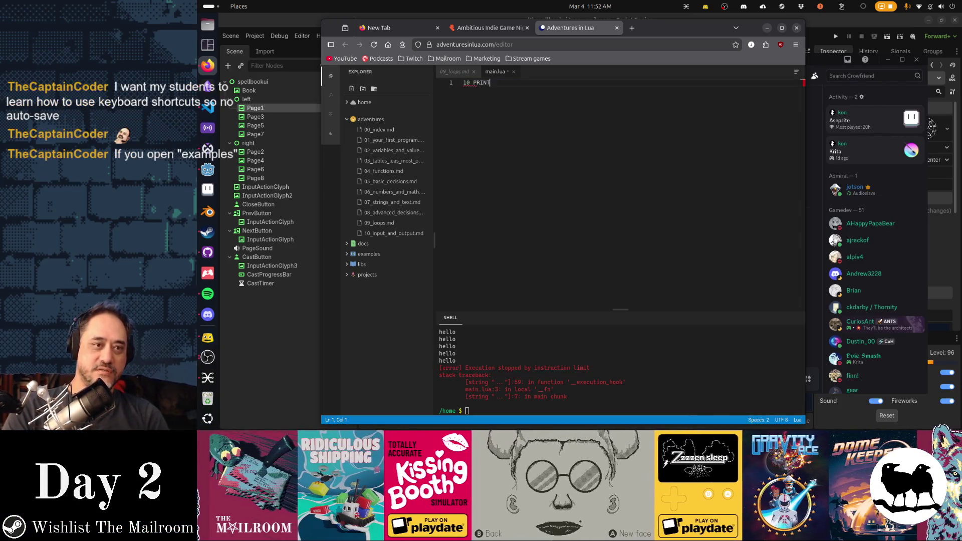
type(" \":I AM AWESOME\"")
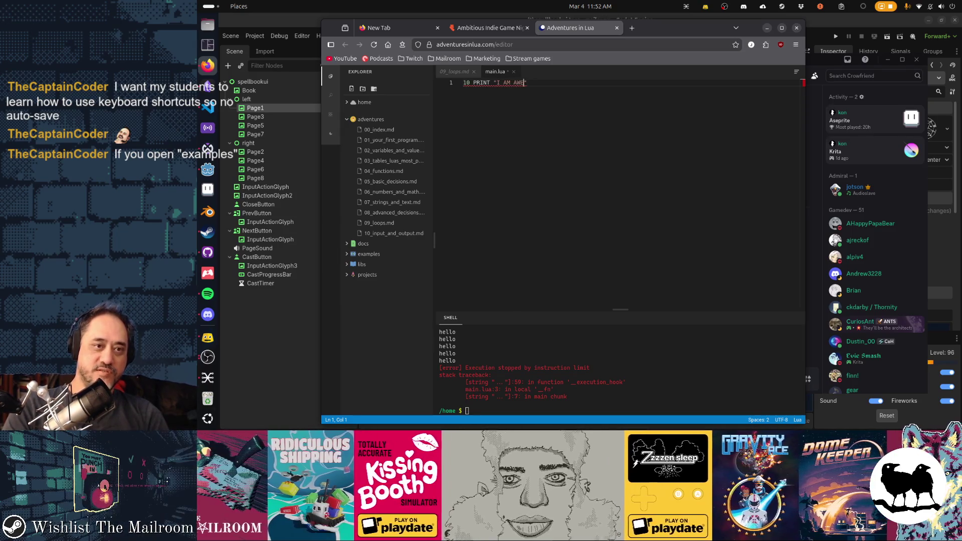
type("GOTO 10")
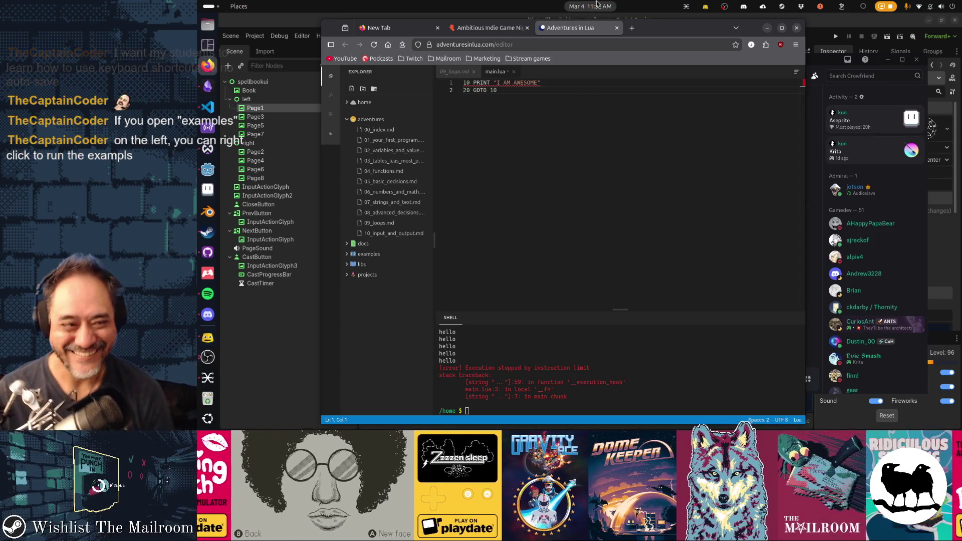
Step: Open lessons 02 through 10 in turn, ending at Input and Output, then expand the home and docs folders
left_click(390, 153)
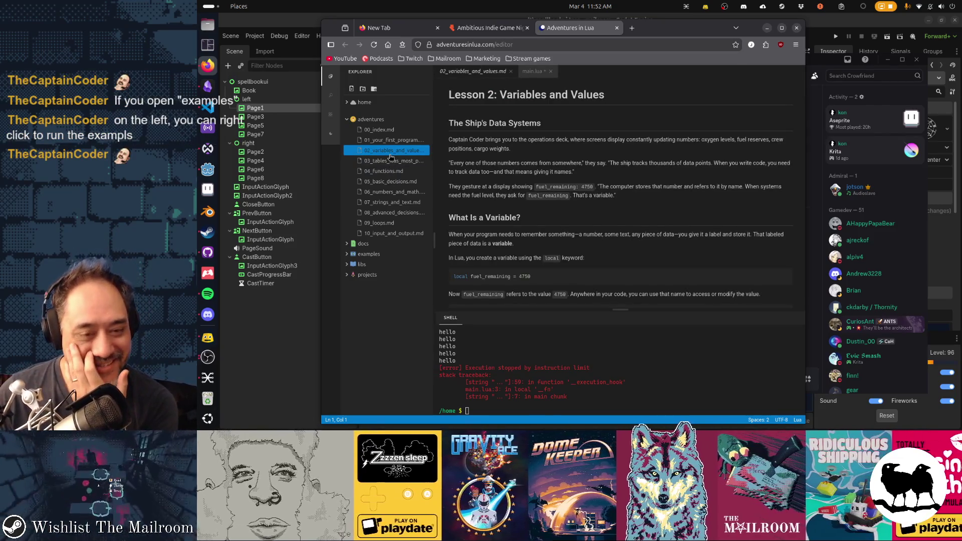
left_click(391, 160)
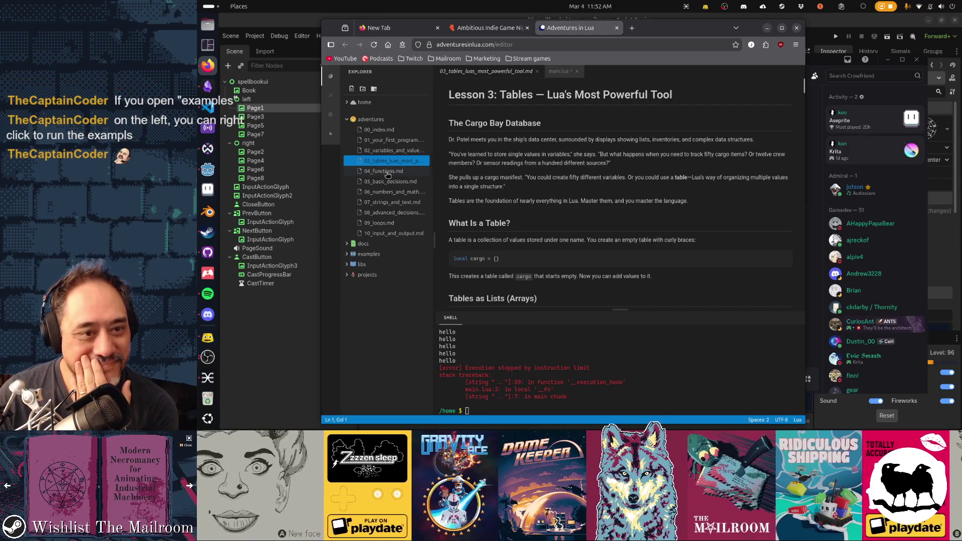
left_click(387, 172)
left_click(389, 182)
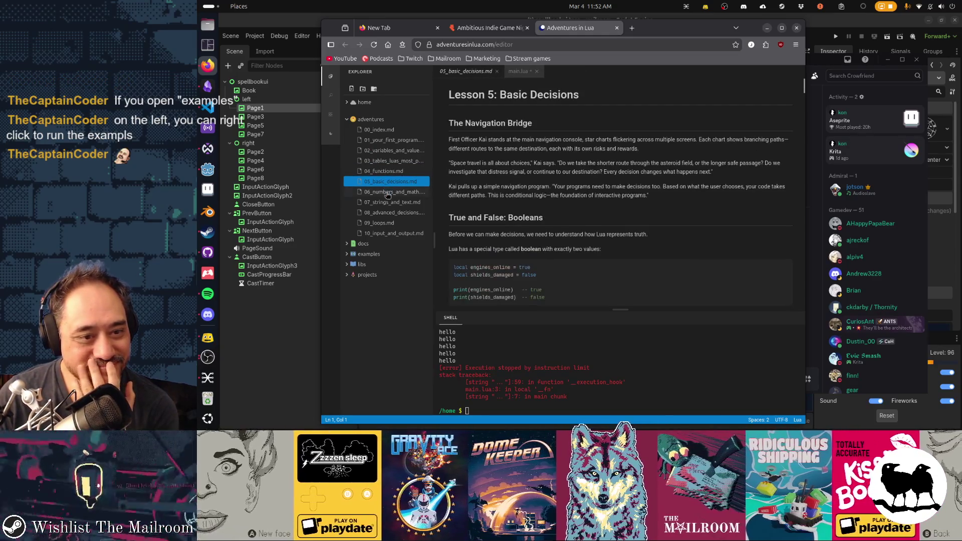
left_click(387, 193)
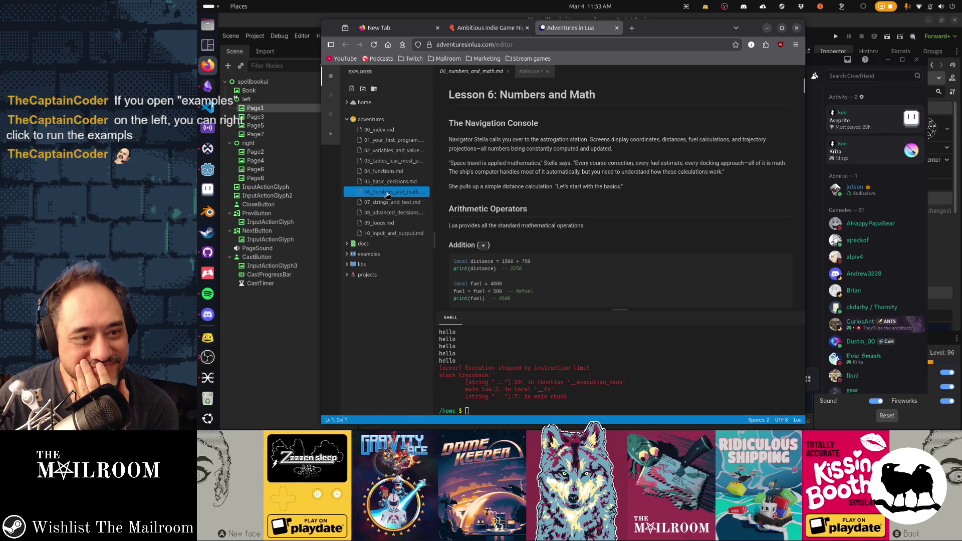
left_click(388, 202)
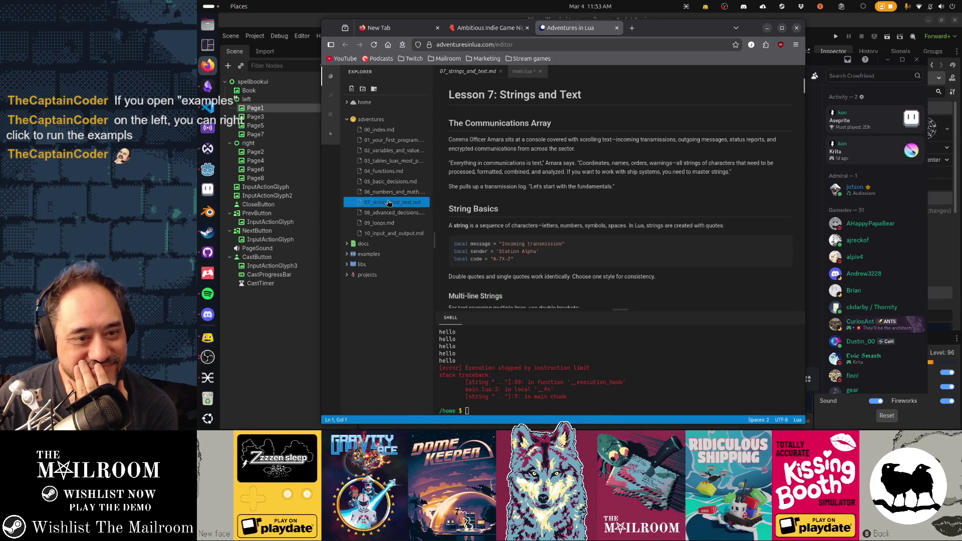
left_click(388, 212)
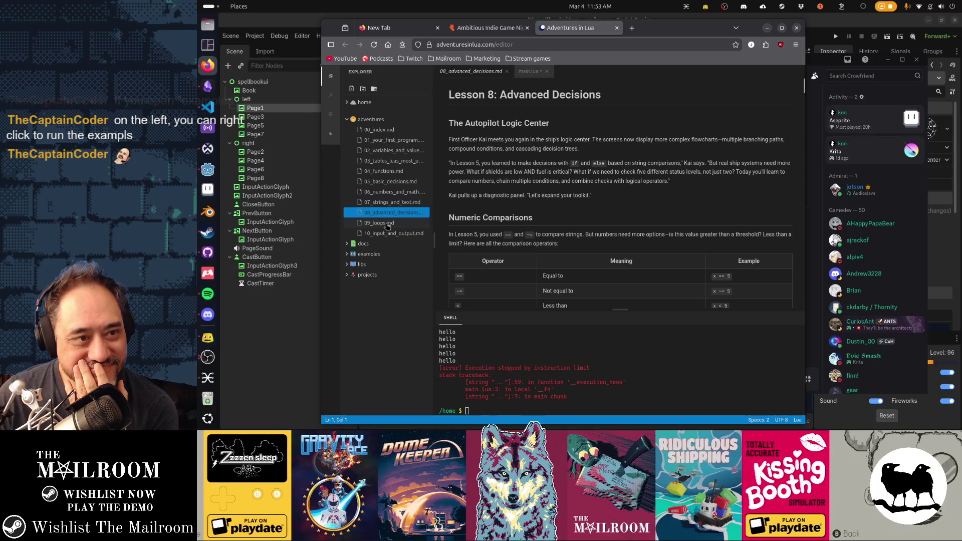
left_click(387, 223)
left_click(389, 234)
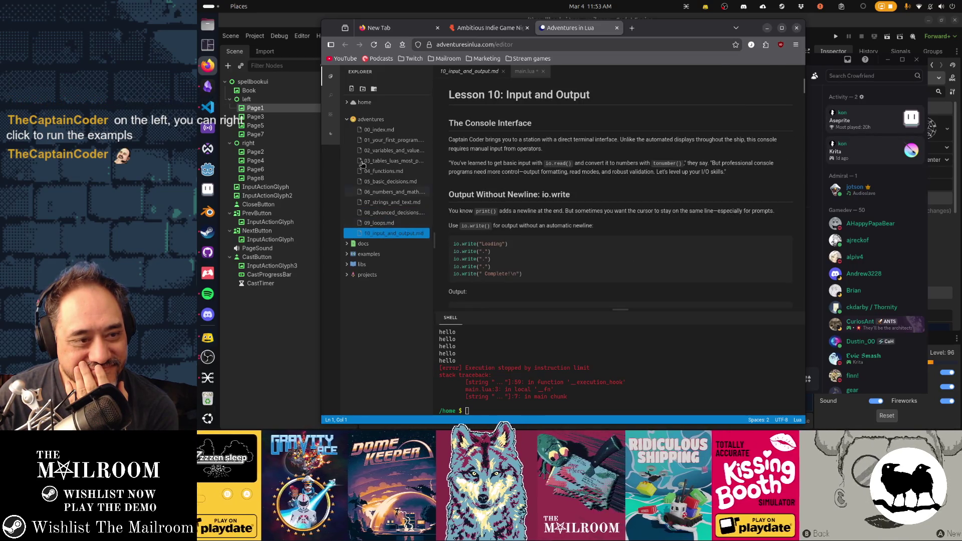
left_click(348, 103)
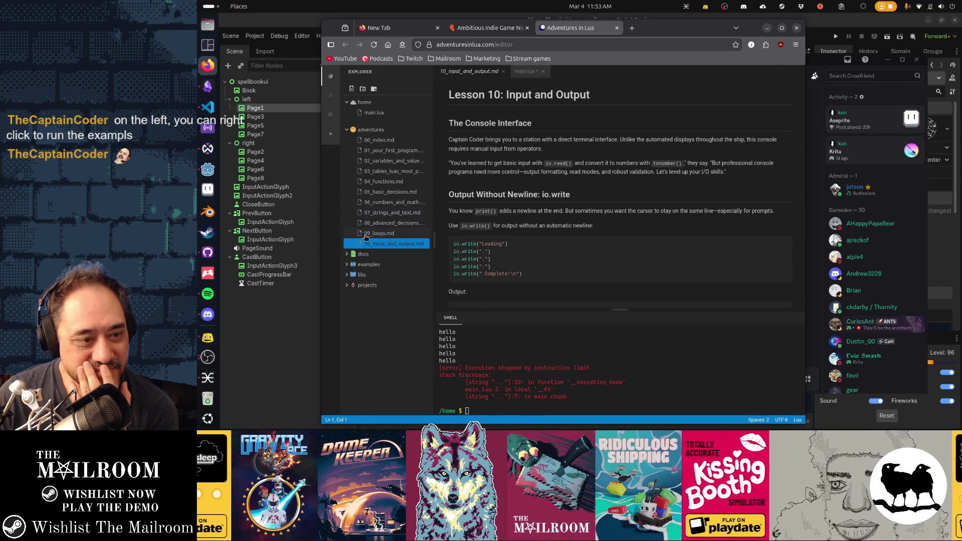
left_click(348, 255)
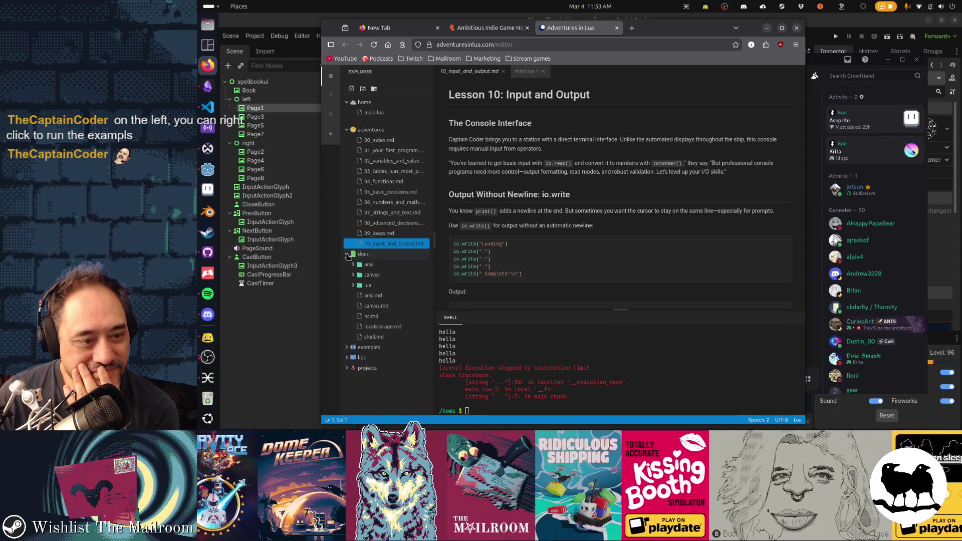
Step: Glance at the LocalStorage Library docs, then open the canvas Images & Assets doc (assets.md)
left_click(385, 329)
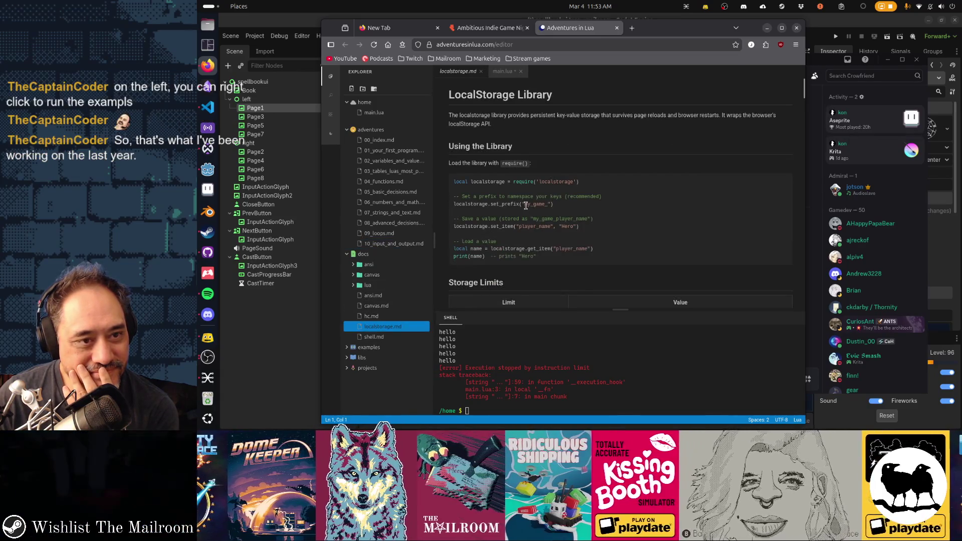
scroll(526, 206, "down", 3)
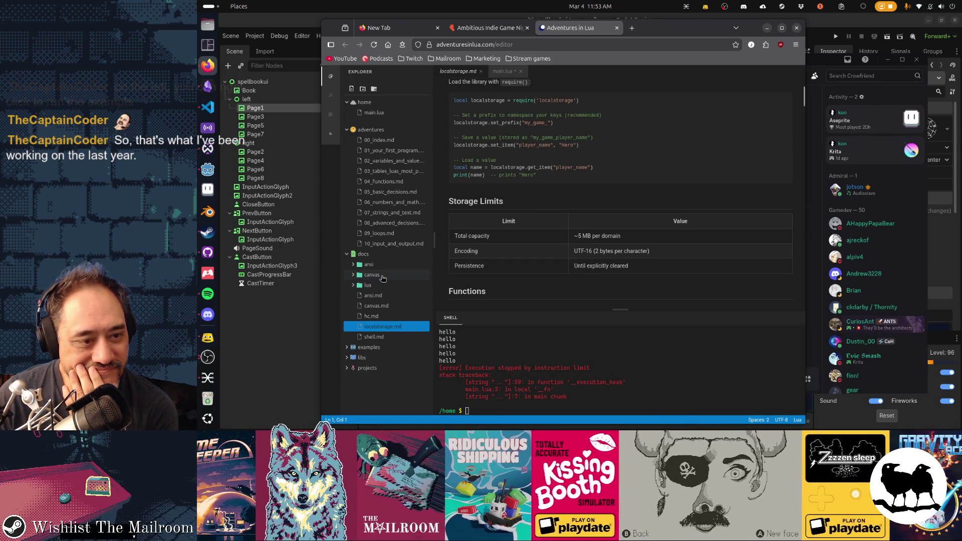
left_click(354, 276)
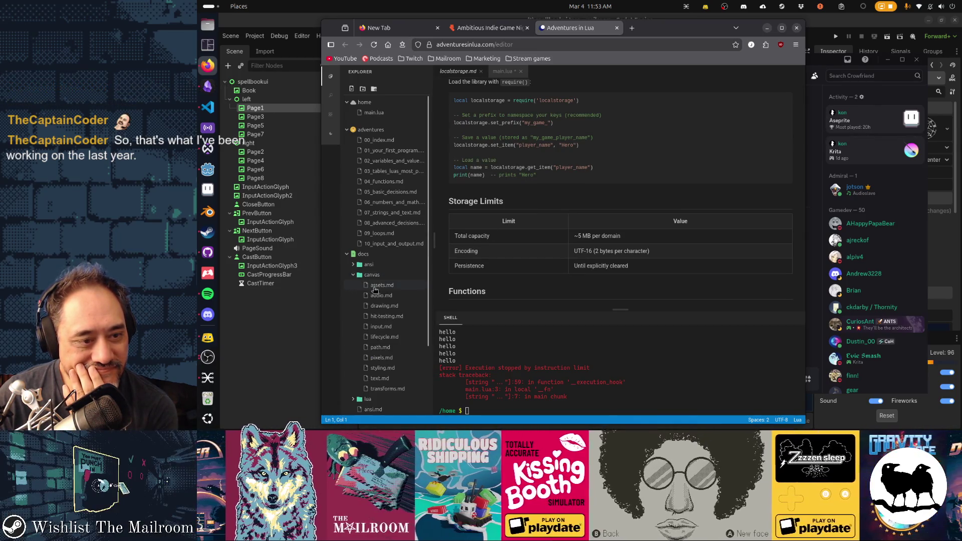
left_click(376, 286)
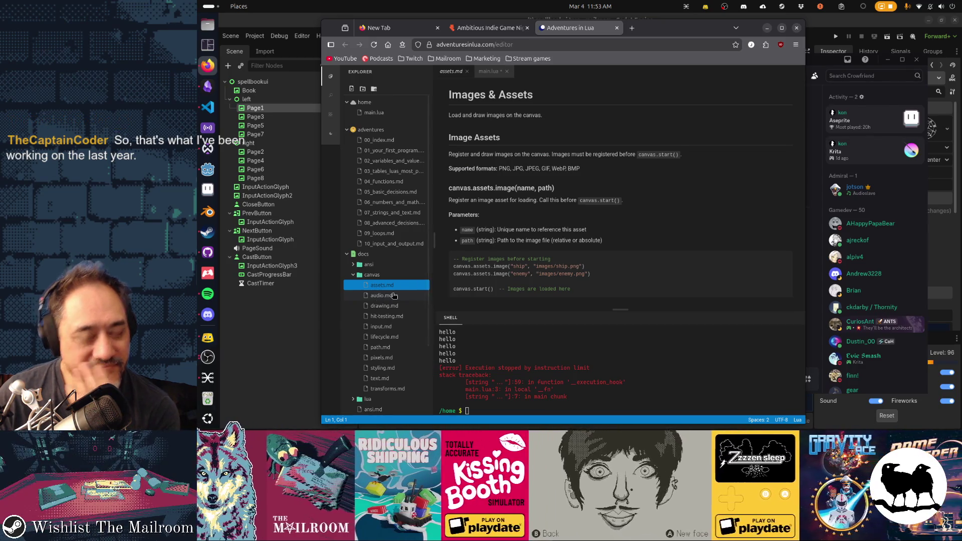
Step: Read assets.md down to Sprite Animation, selecting two example code lines, then open Drawing Basics
scroll(495, 238, "down", 5)
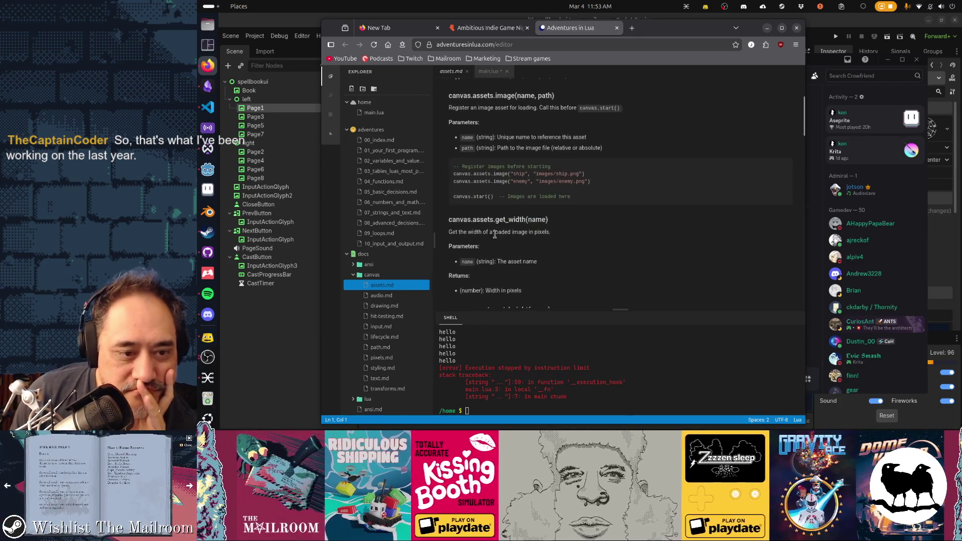
scroll(496, 238, "down", 1)
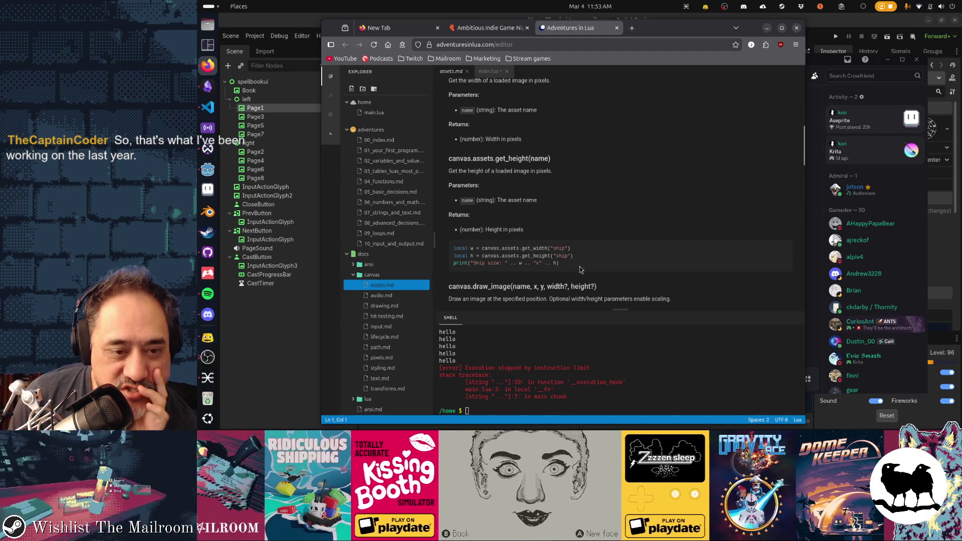
left_click_drag(565, 267, 446, 259)
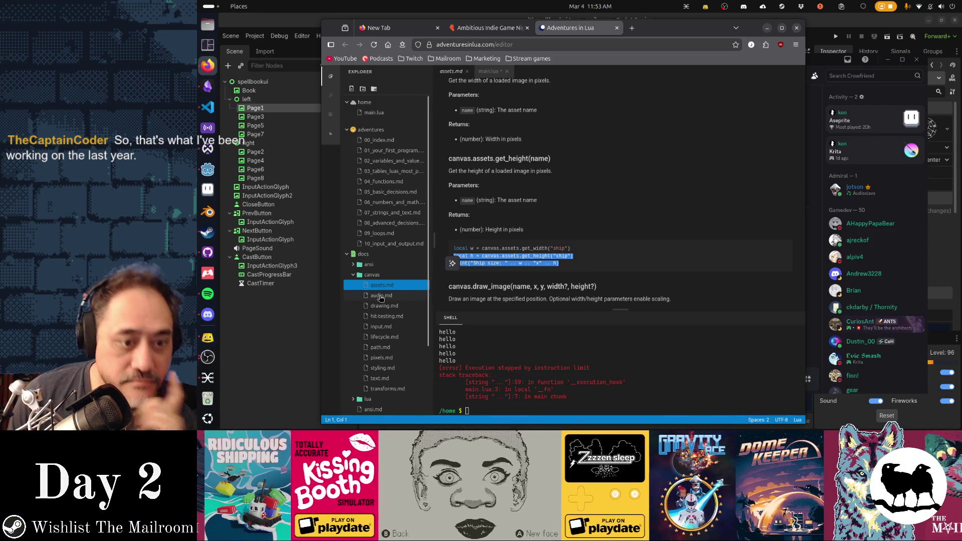
scroll(542, 246, "down", 2)
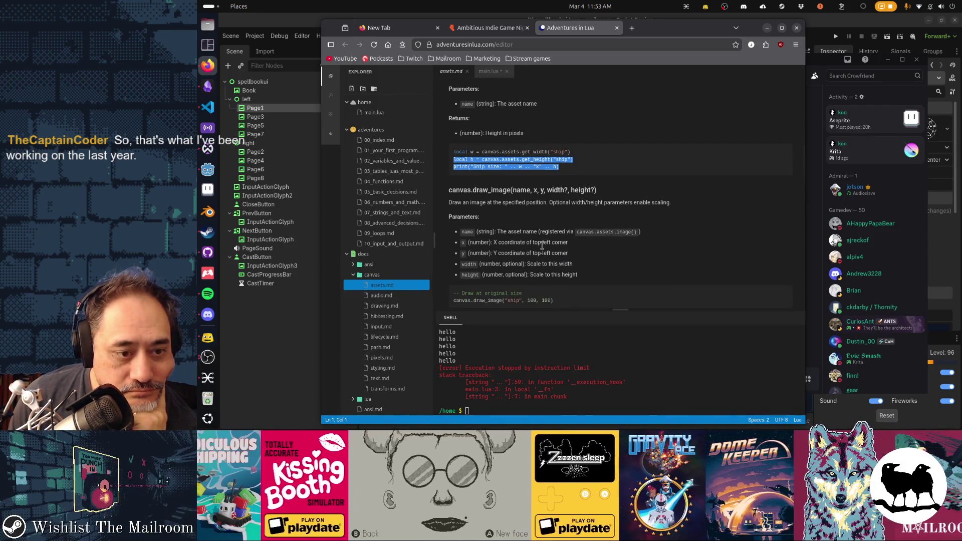
scroll(542, 245, "down", 4)
scroll(542, 245, "down", 5)
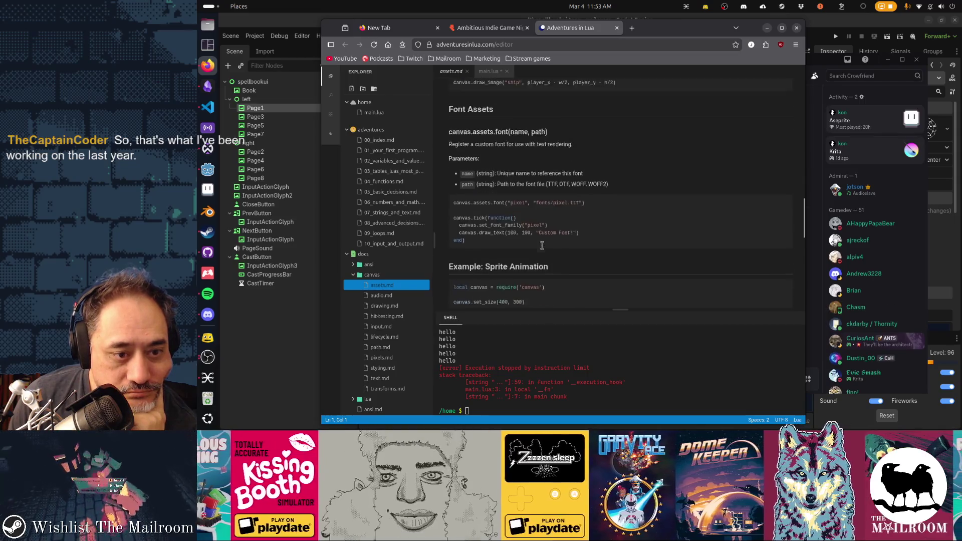
scroll(543, 249, "down", 1)
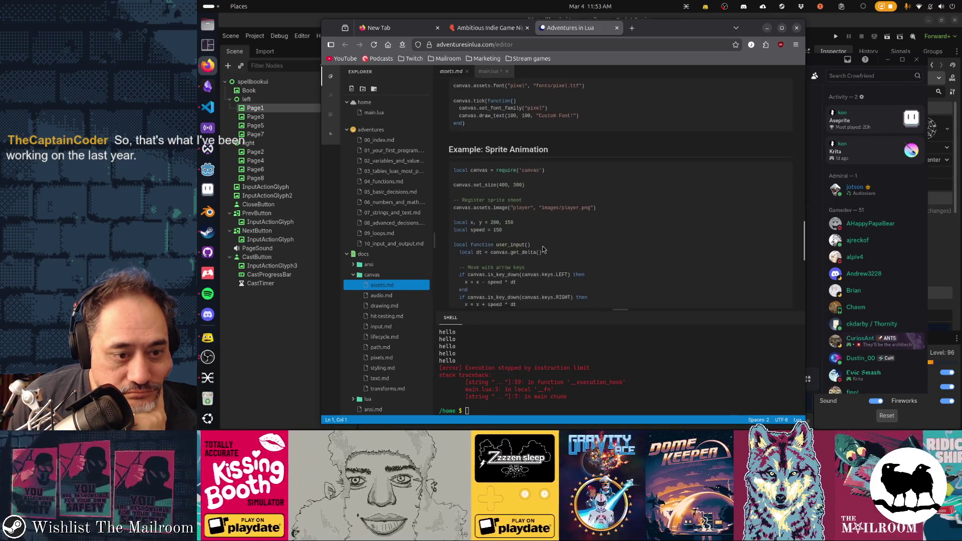
scroll(543, 247, "down", 4)
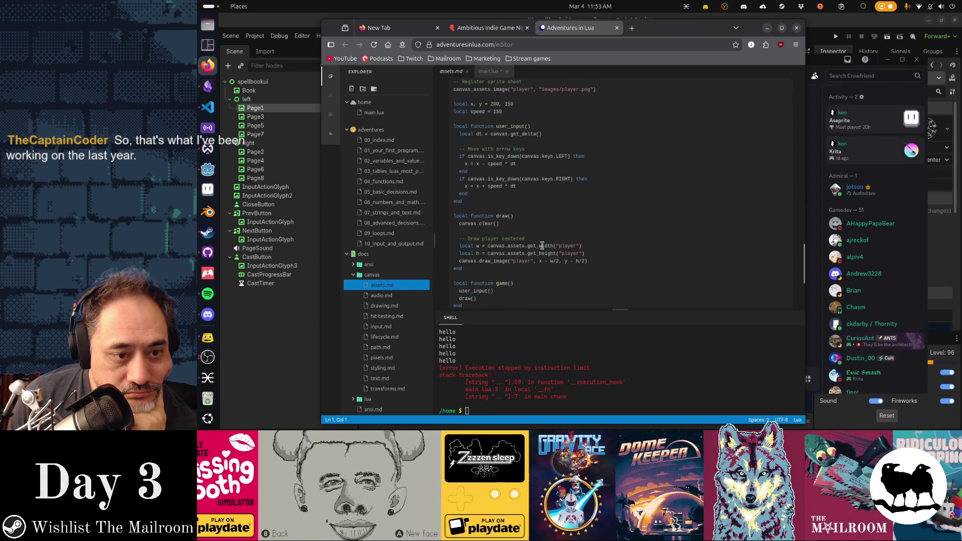
left_click(390, 306)
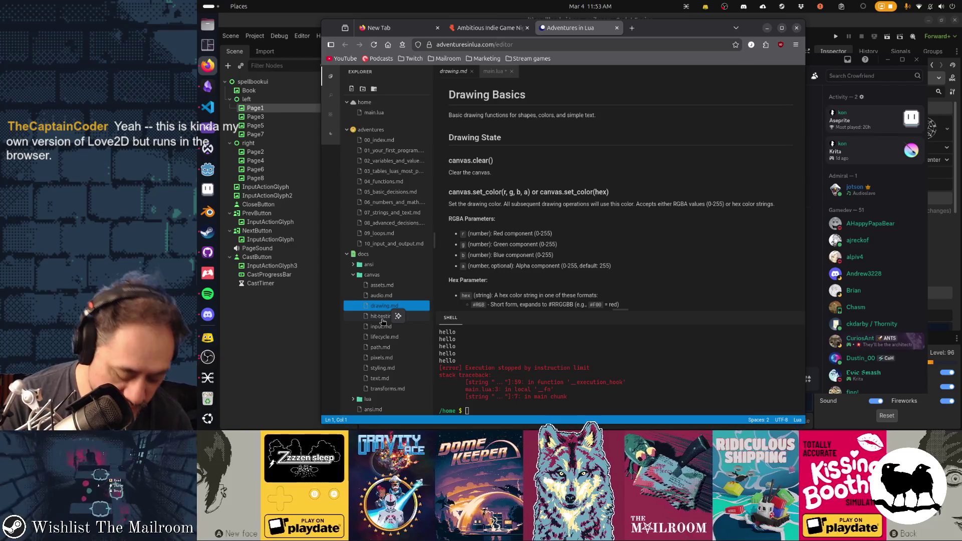
Step: Open the canvas Hit Testing doc (hit-testing.md) and scroll through it
left_click(383, 316)
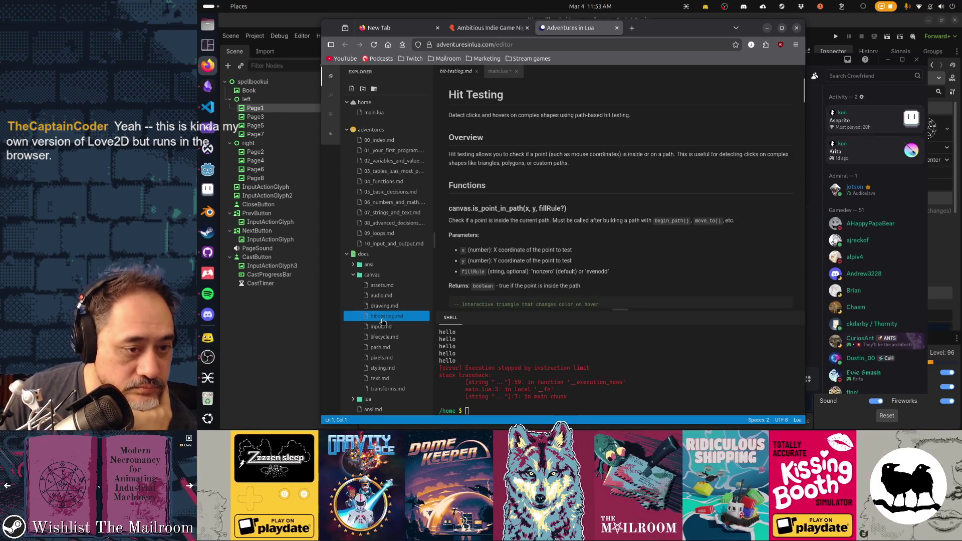
scroll(596, 182, "down", 3)
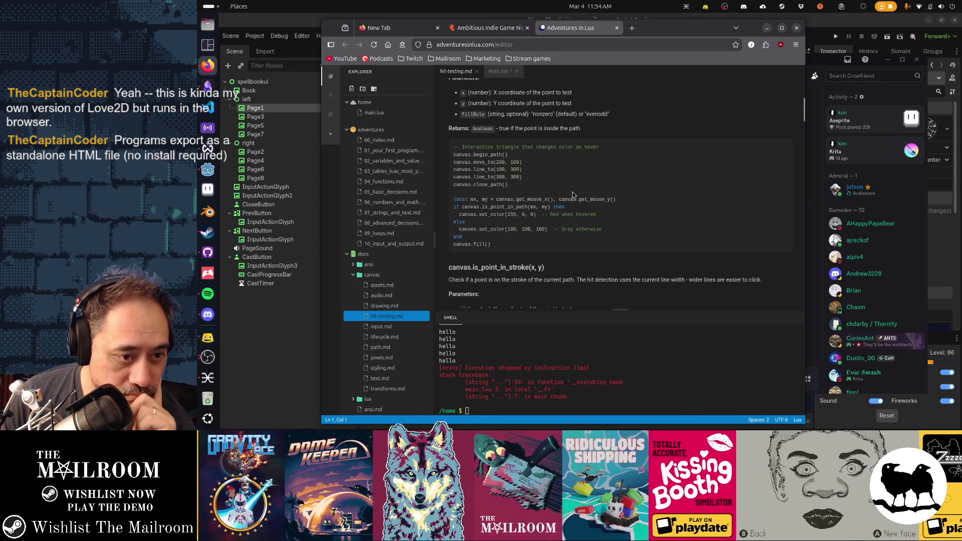
scroll(573, 193, "down", 4)
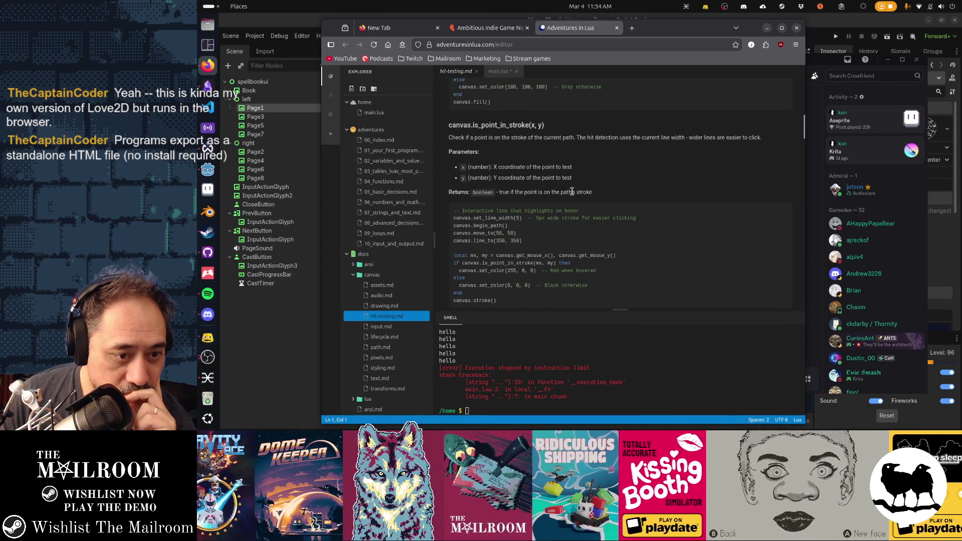
Step: Step through the Lifecycle, Path API, Pixel Manipulation, Styling, Text Rendering and Transformations docs
left_click(384, 336)
left_click(382, 347)
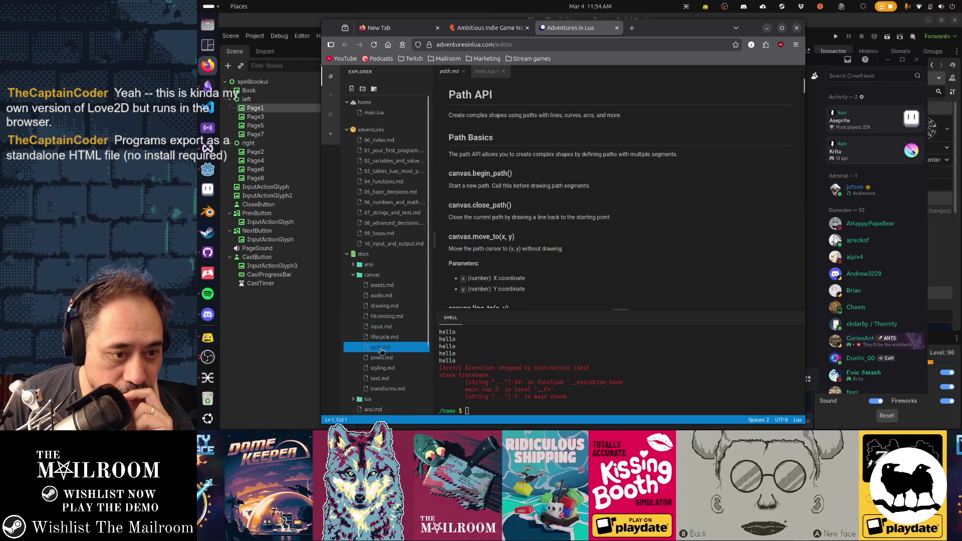
left_click(381, 357)
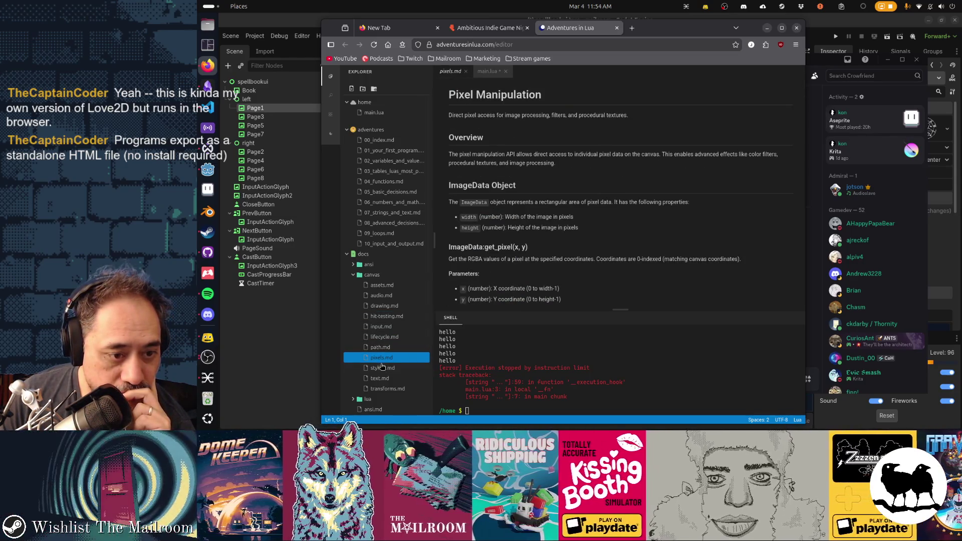
left_click(383, 369)
scroll(385, 350, "down", 3)
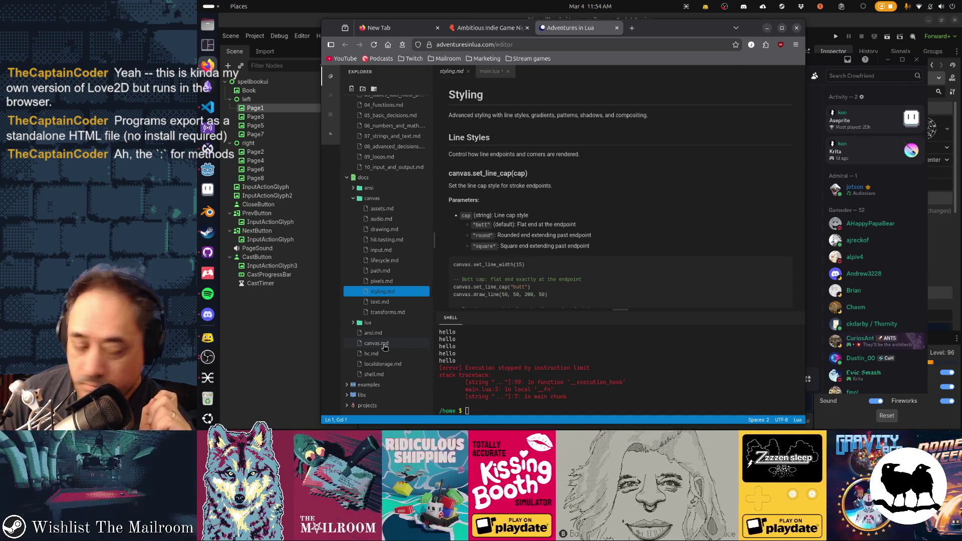
left_click(387, 302)
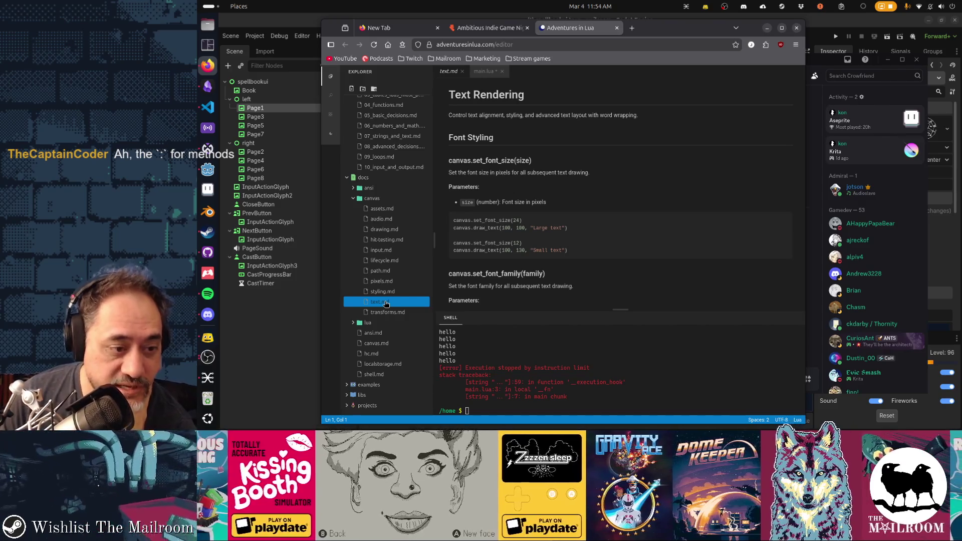
left_click(387, 312)
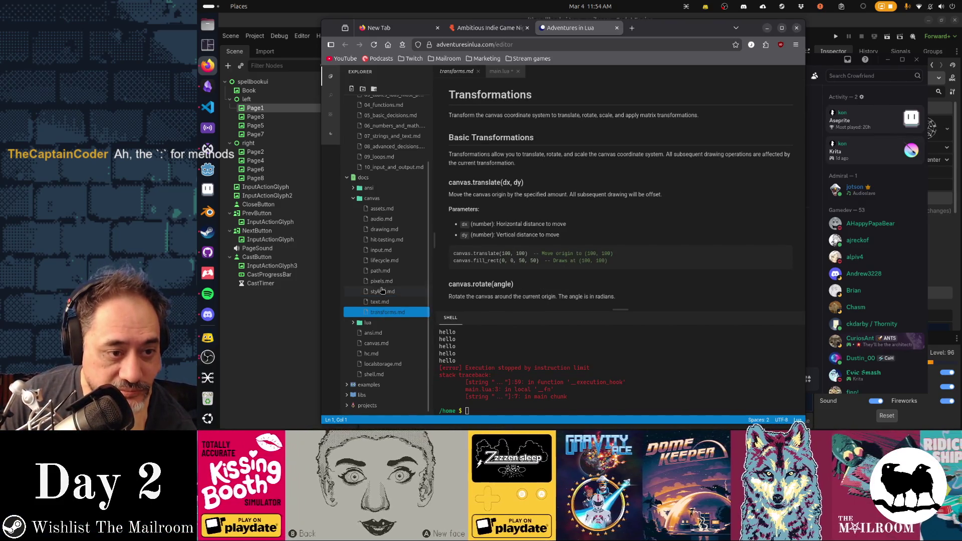
Step: Revisit the Hit Testing and Pixel Manipulation docs, settling on Canvas Lifecycle & Game Loop
left_click(373, 242)
left_click(380, 262)
left_click(380, 281)
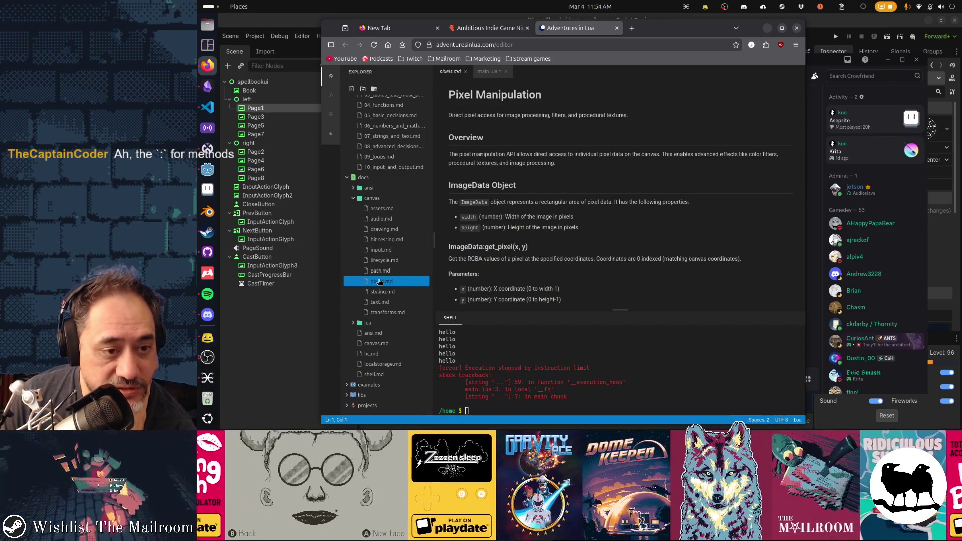
left_click(383, 261)
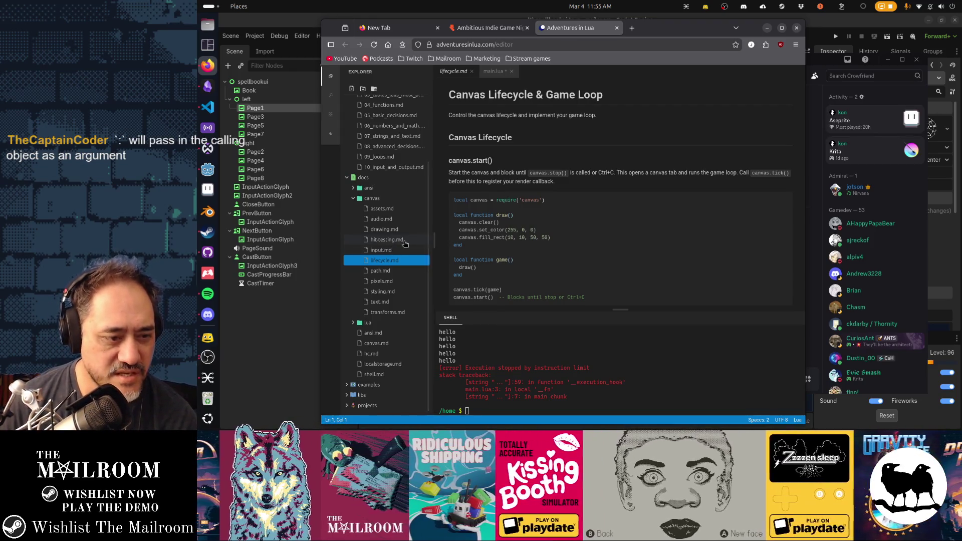
Step: Revisit Pixel Manipulation, Styling, Text Rendering and Transformations, ending on the Canvas Library overview
left_click(392, 284)
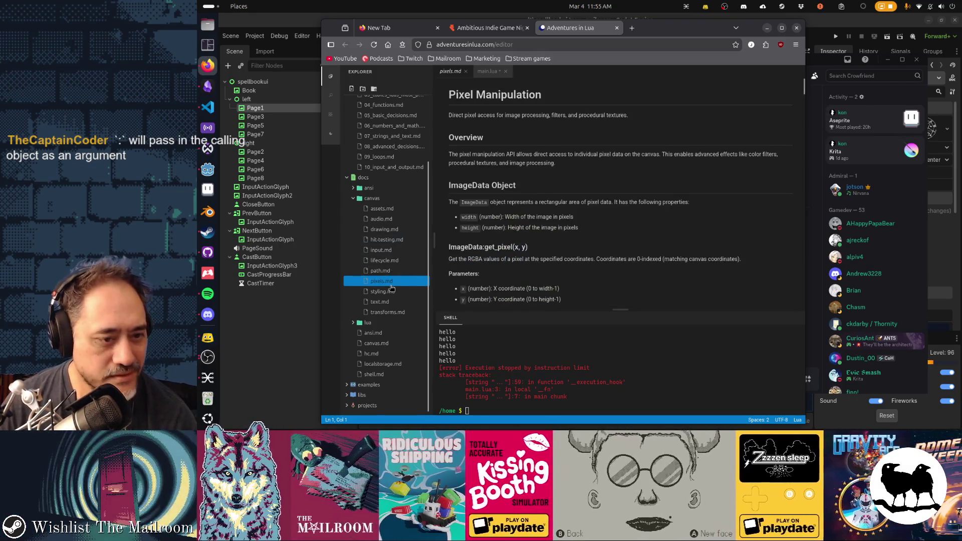
left_click(392, 290)
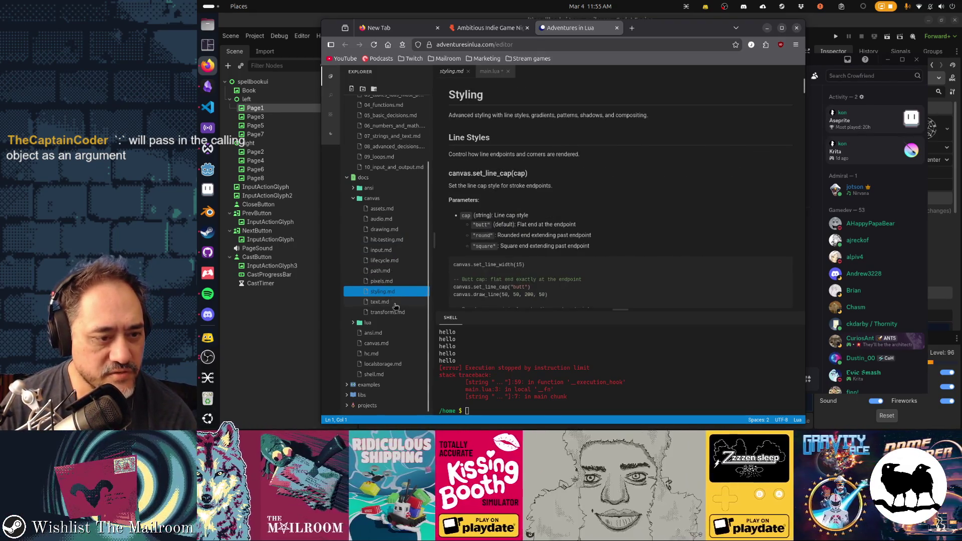
left_click(395, 304)
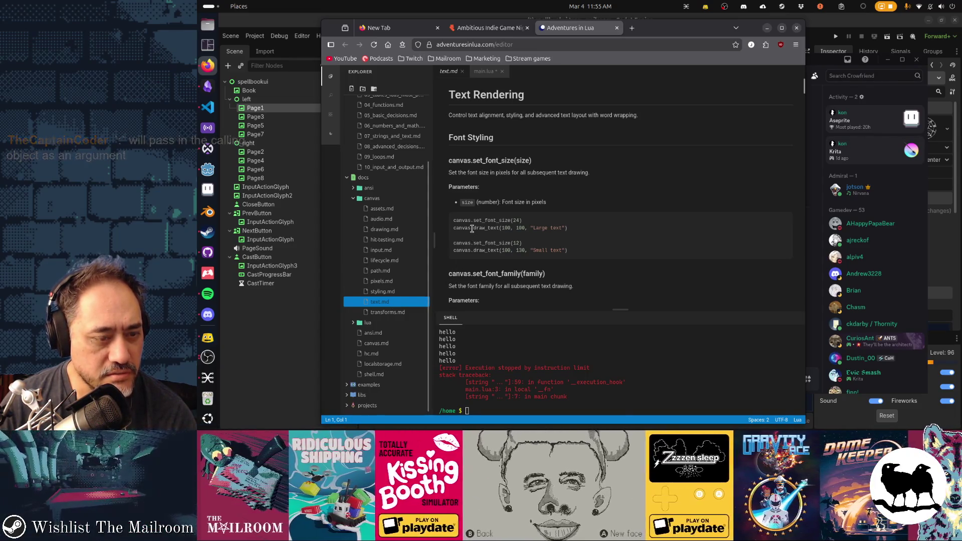
left_click(401, 312)
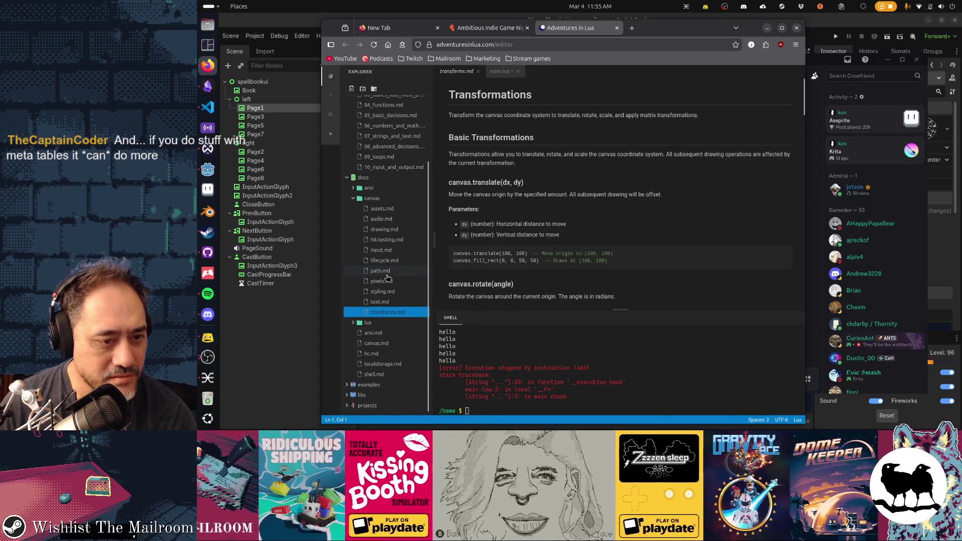
left_click(384, 344)
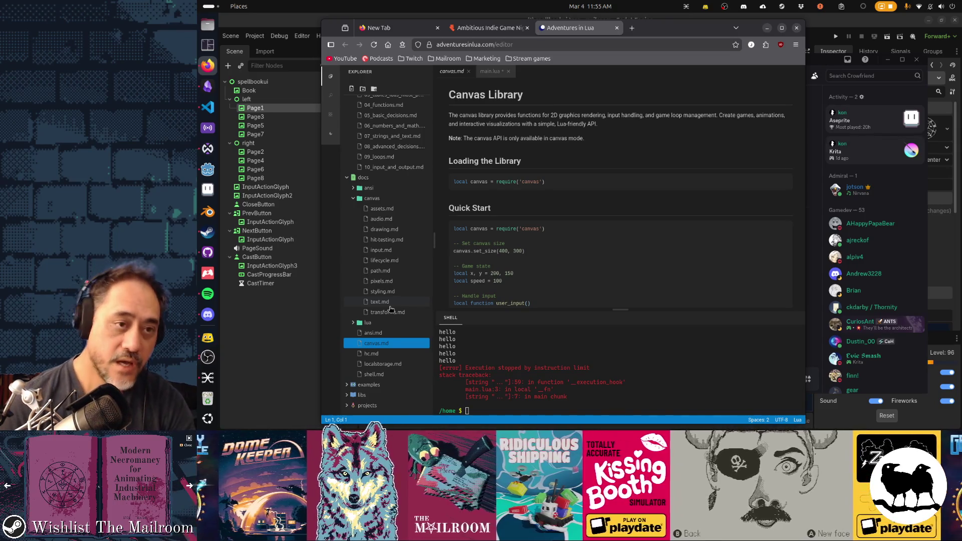
left_click(633, 29)
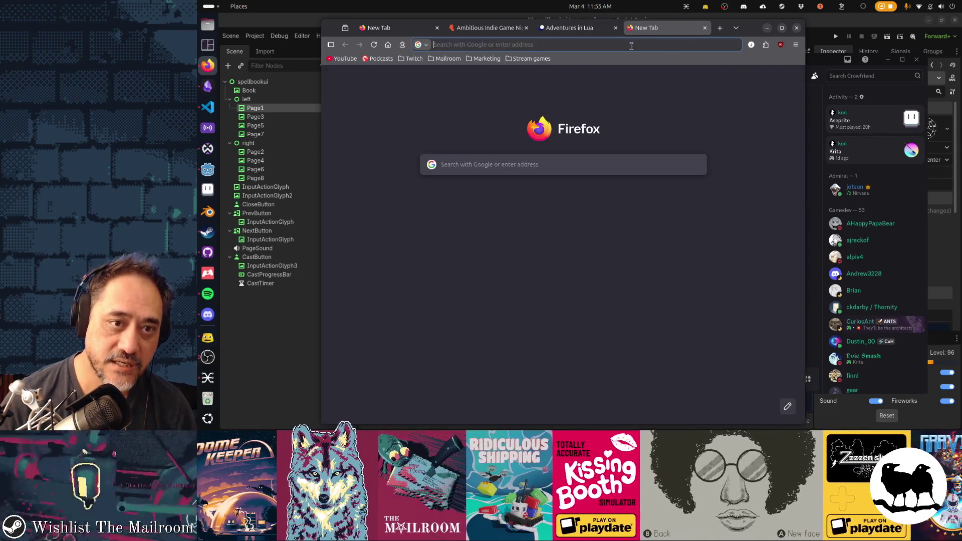
Step: Load play.date and browse play.date/dev for the SDK 3.0.3 download and documentation
type("play.date/")
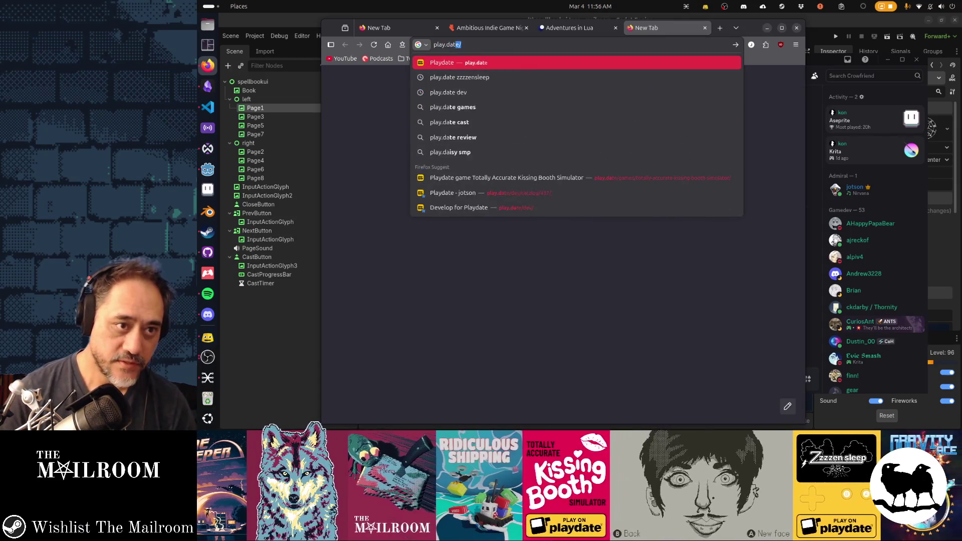
key("Return")
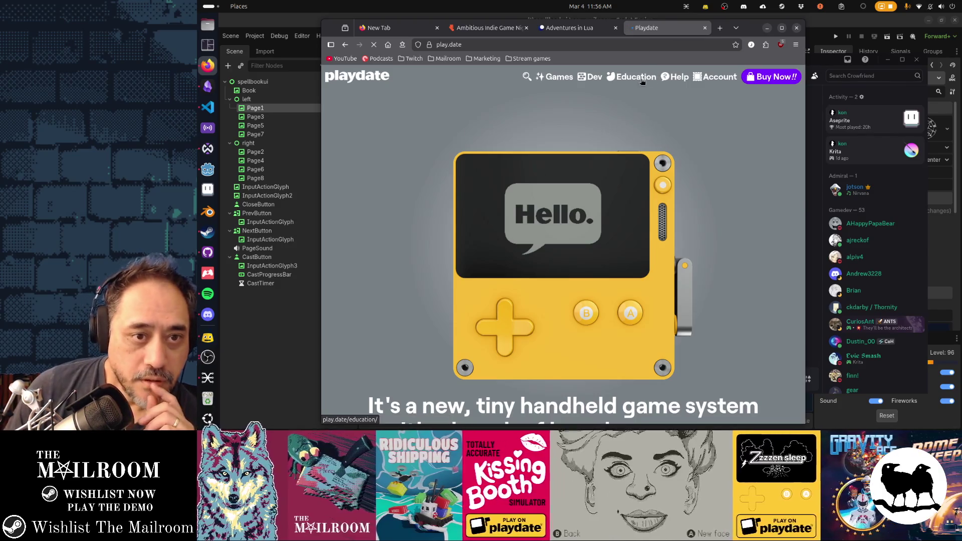
left_click(593, 80)
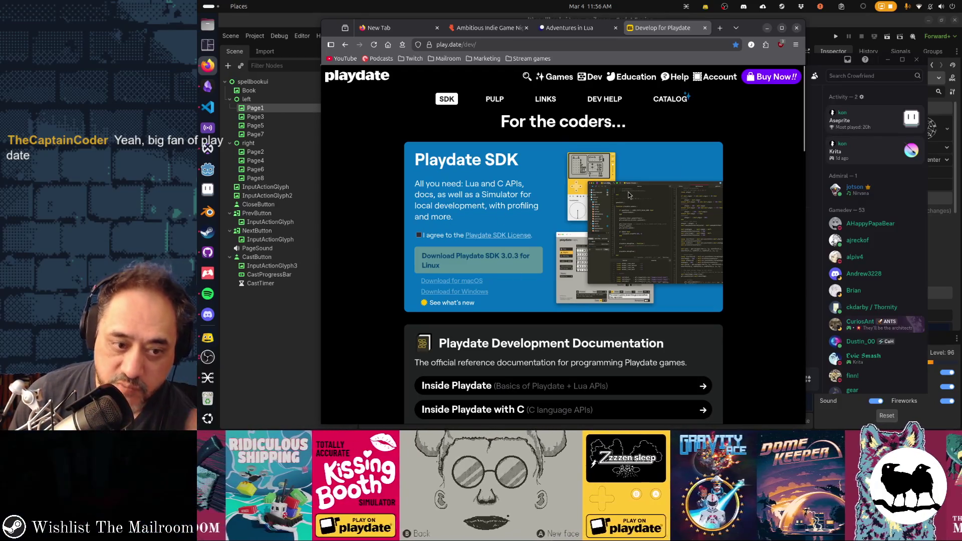
scroll(586, 261, "down", 3)
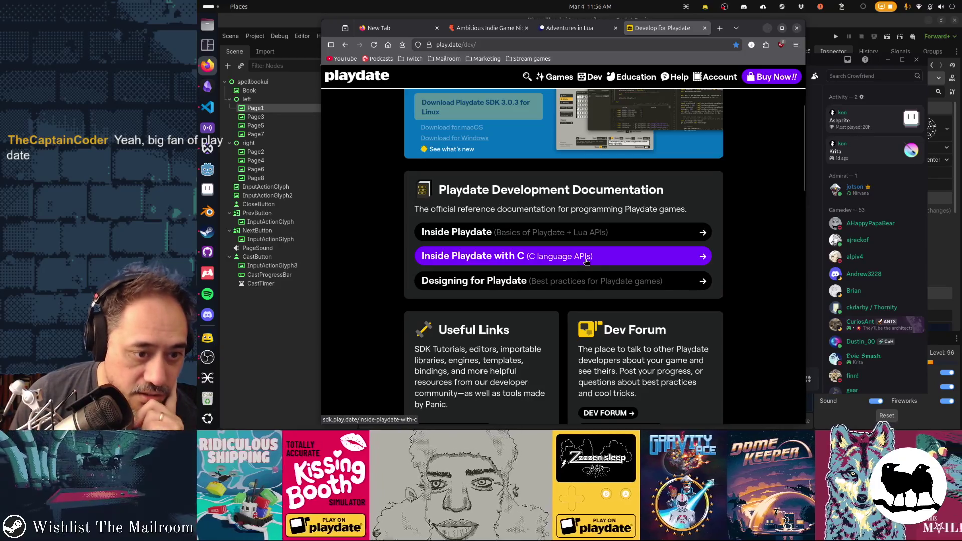
scroll(586, 262, "down", 7)
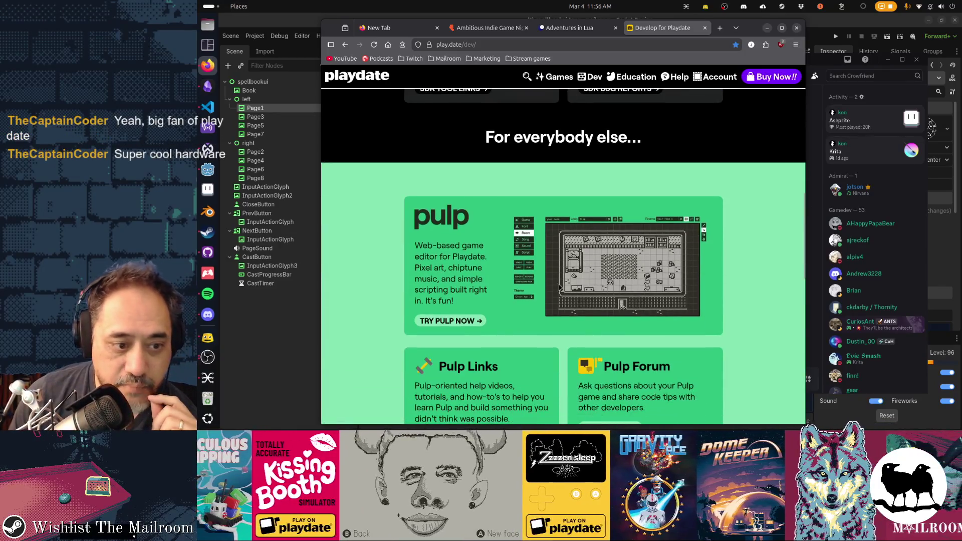